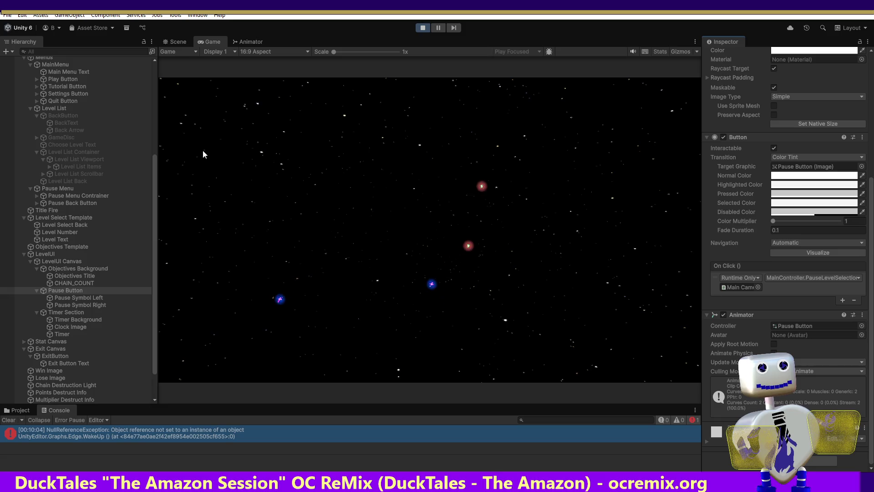
- Switch to the Scene view and inspect Timer Section, Pause Symbol Left and the Pause Button
click(178, 39)
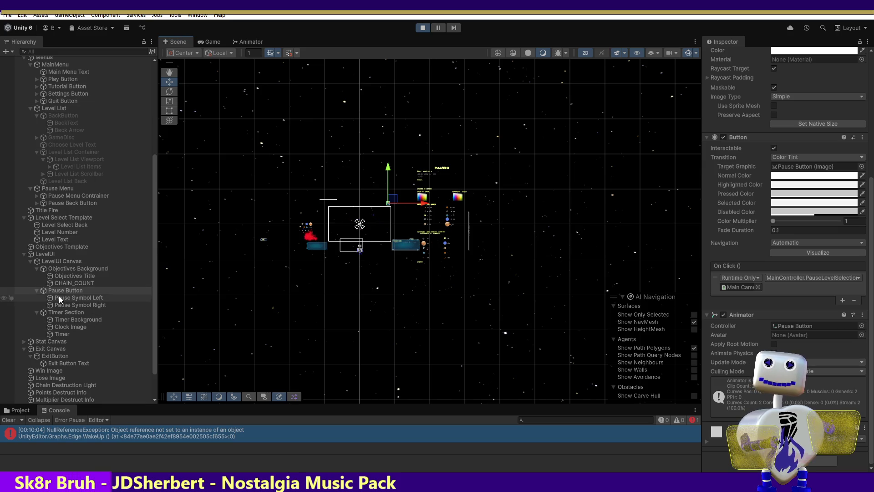
click(68, 313)
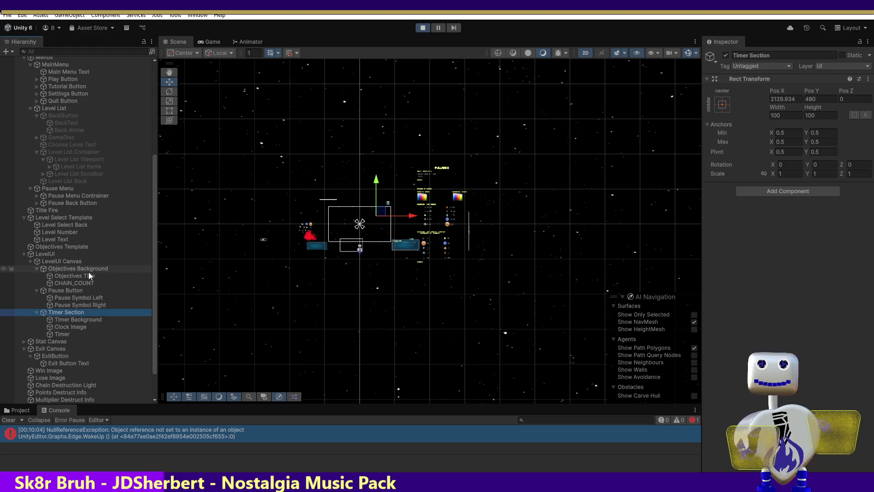
click(75, 298)
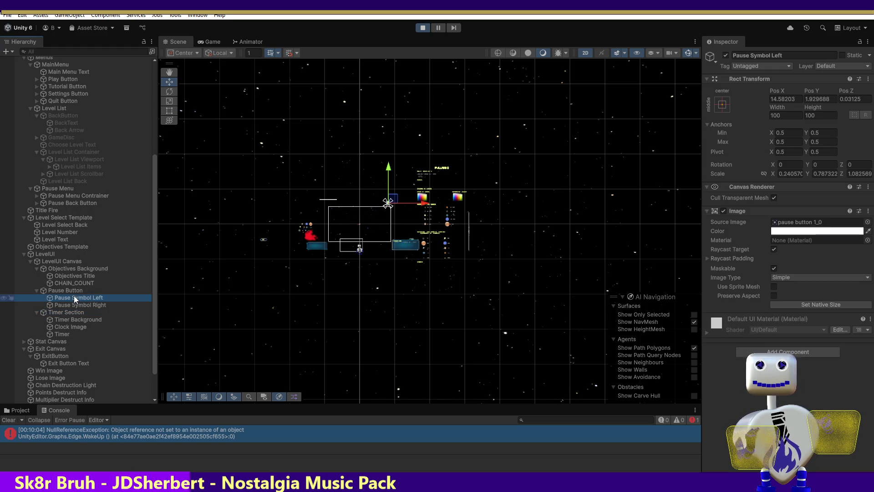
click(72, 290)
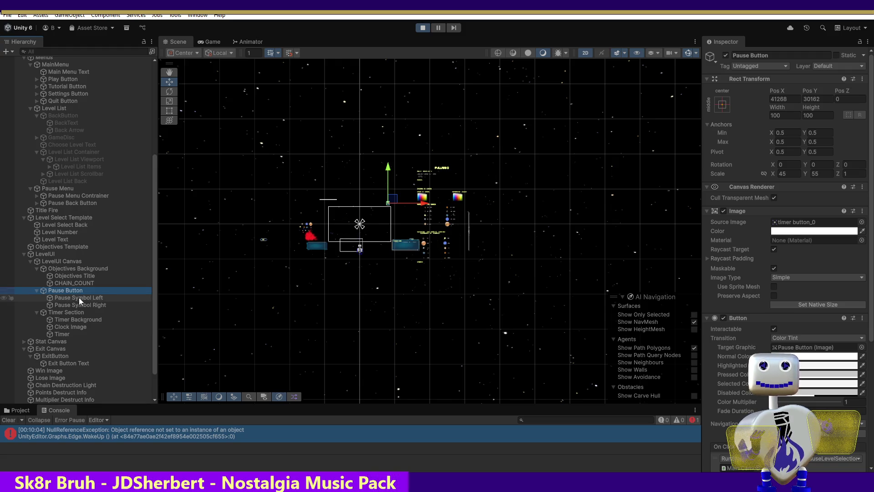
- Inspect Objectives Background, the LevelUI Canvas setup and the Pause Menu object
click(67, 269)
click(65, 261)
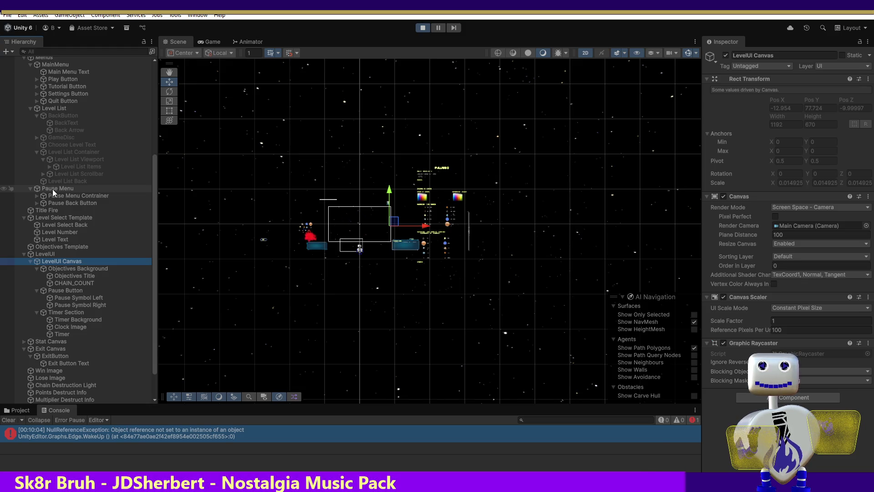
click(53, 189)
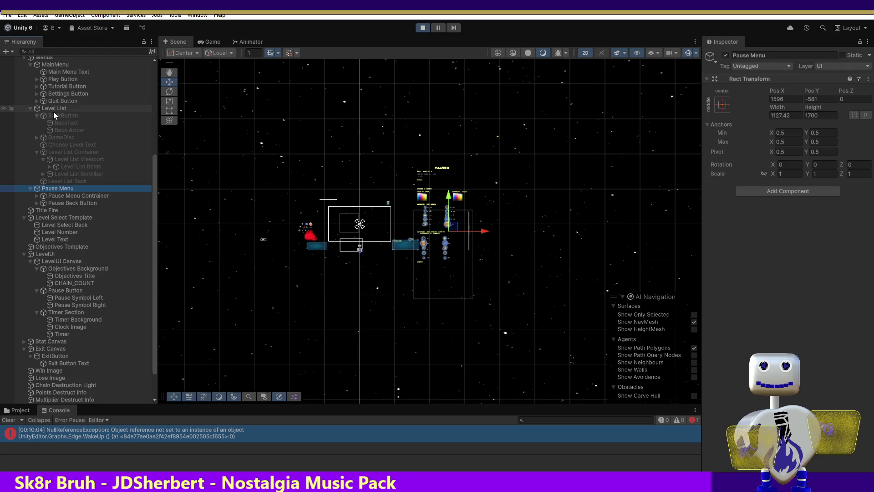
- Review the MainMenu object, the Menus canvas and the Play Button's On Click actions
click(30, 108)
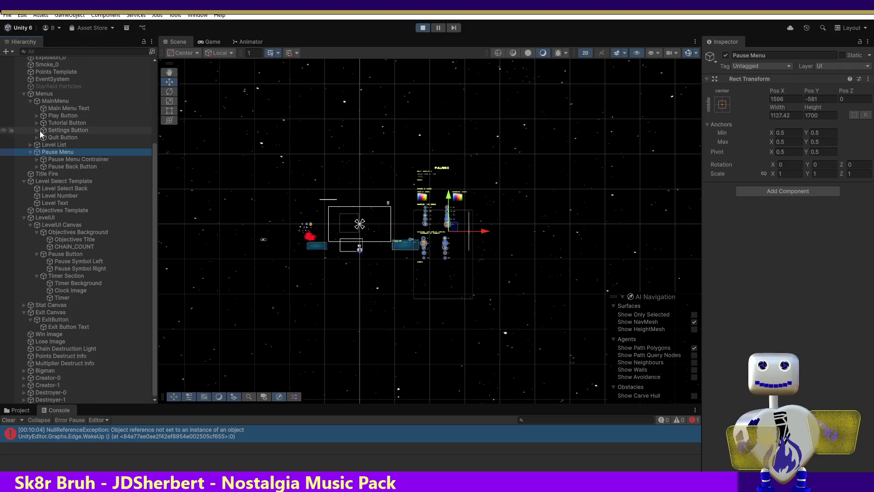
click(43, 100)
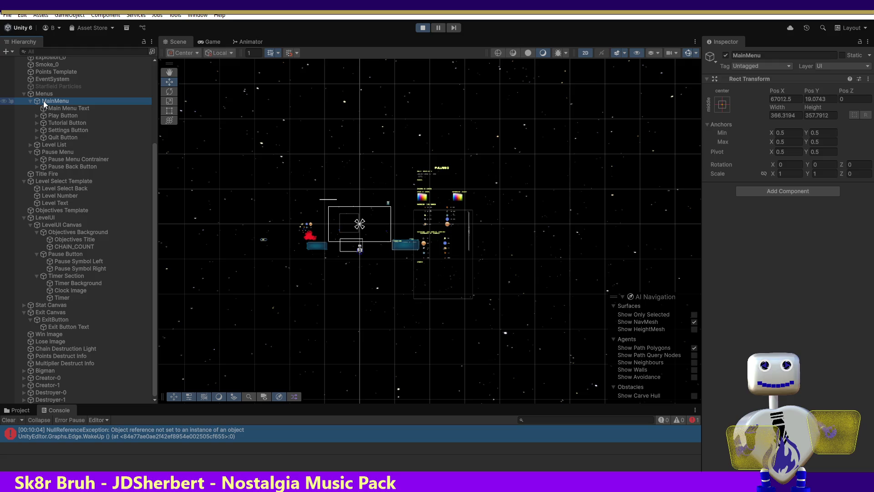
click(42, 93)
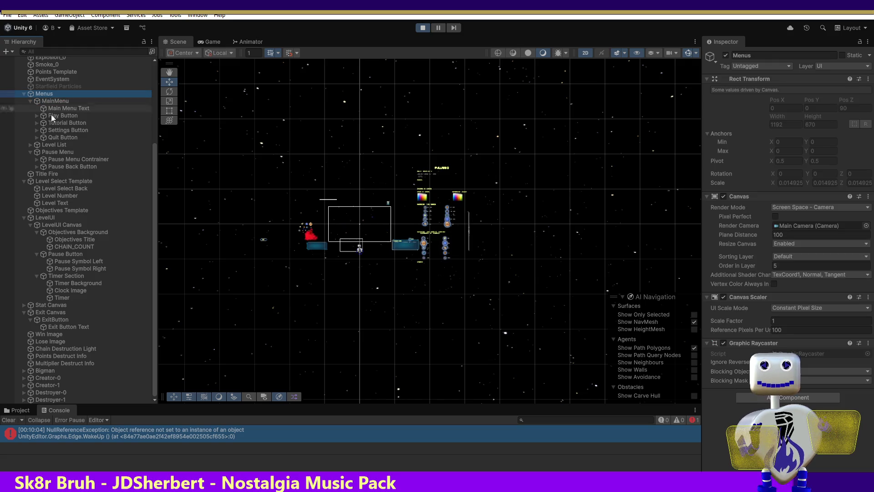
click(53, 101)
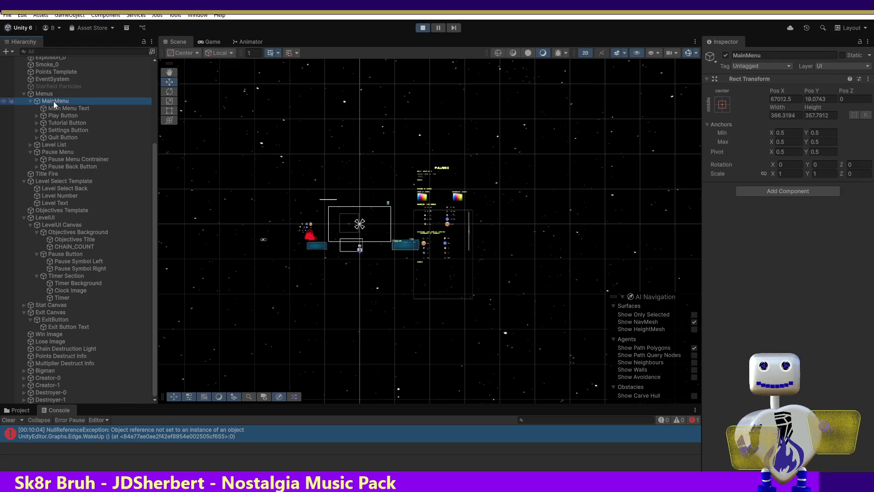
click(56, 115)
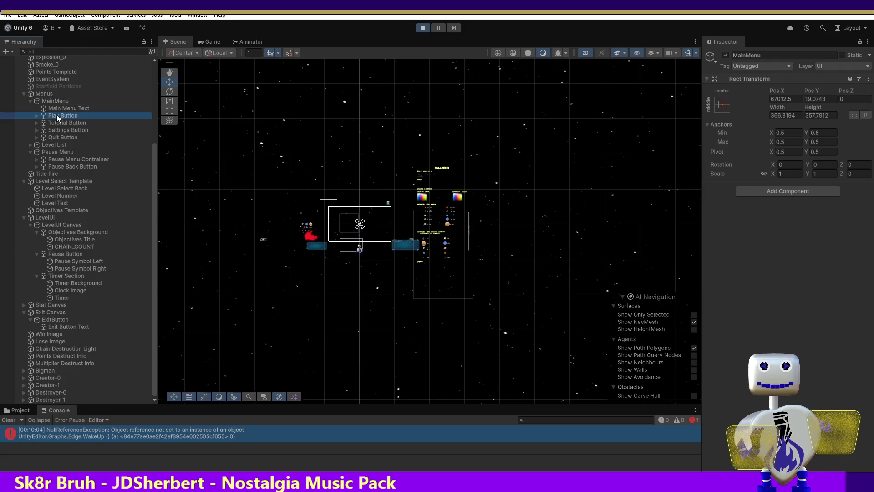
scroll(783, 273, down, 5)
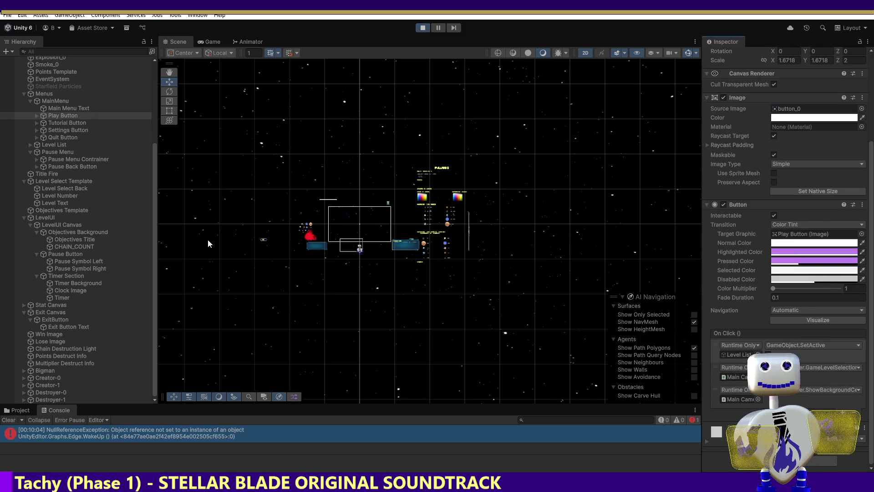
click(40, 95)
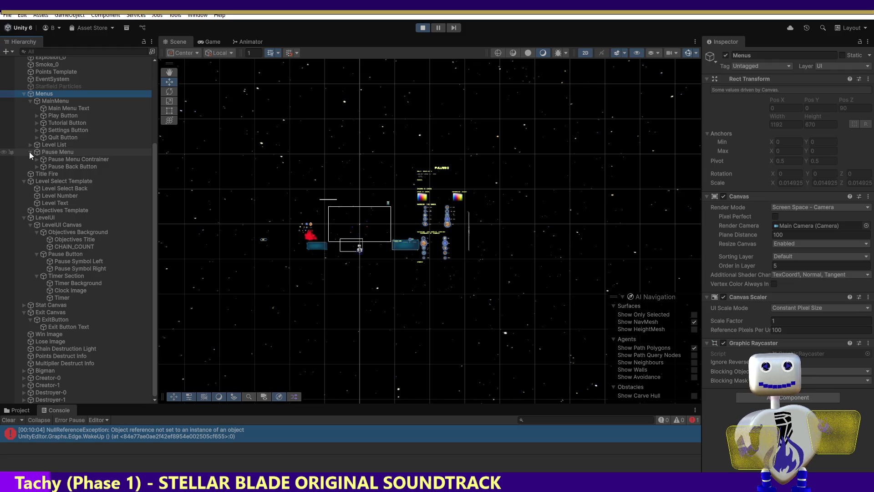
- Frame the Menus canvas, the Pause Menu and the Pause Back Button in the scene
double_click(51, 95)
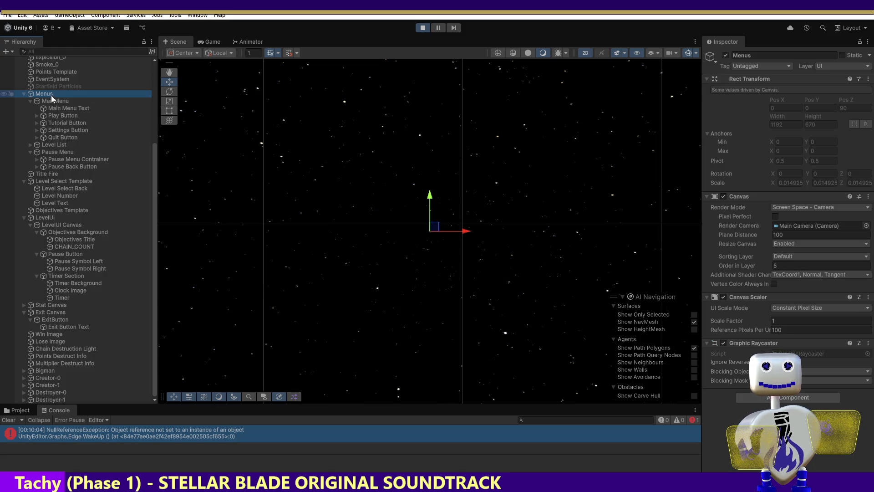
click(54, 145)
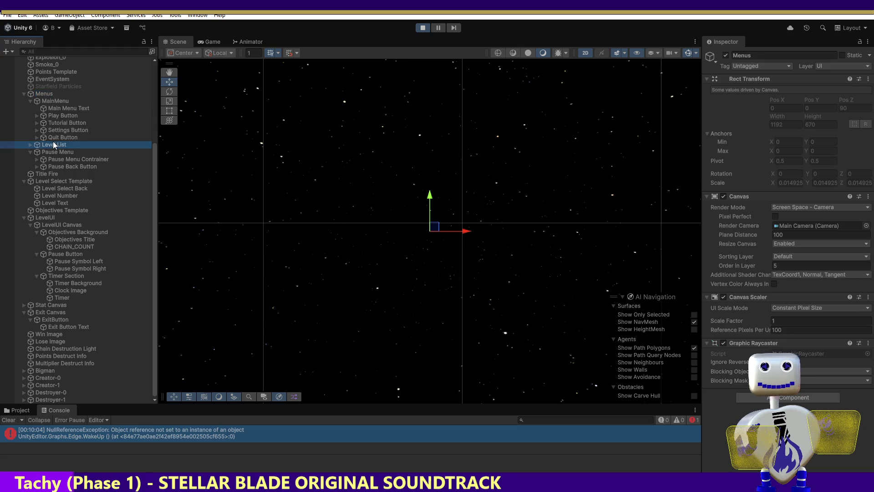
double_click(66, 153)
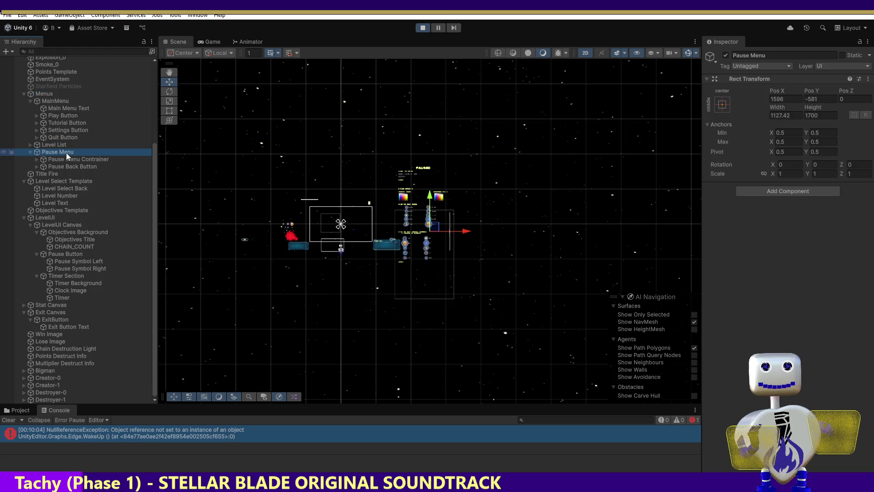
double_click(69, 166)
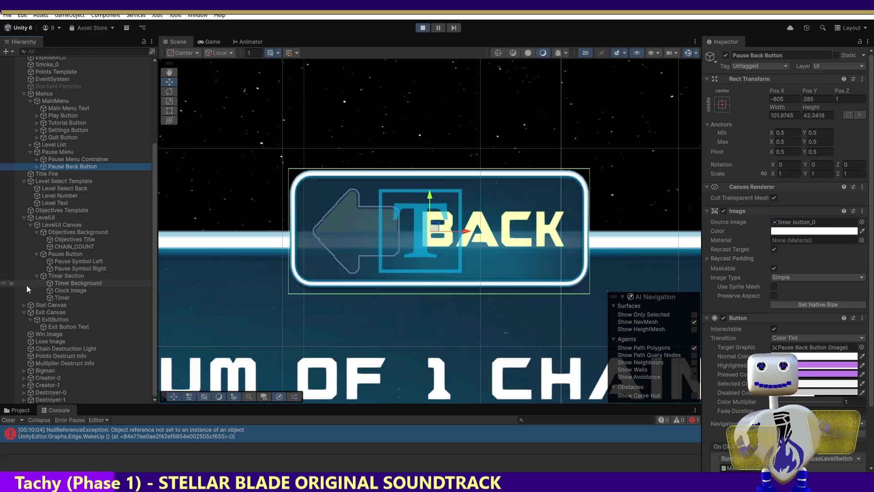
- Inspect the LevelUI Canvas, Pause Menu, Pause Back Button and Menus canvas settings
click(45, 225)
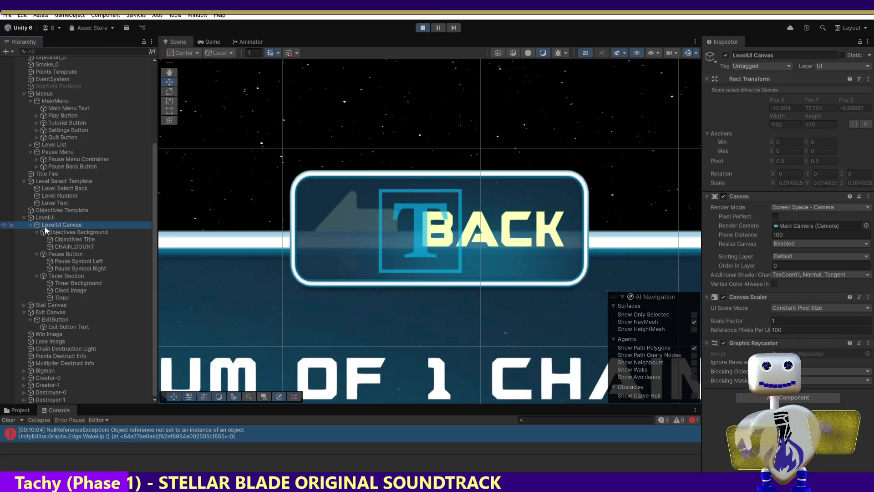
click(56, 152)
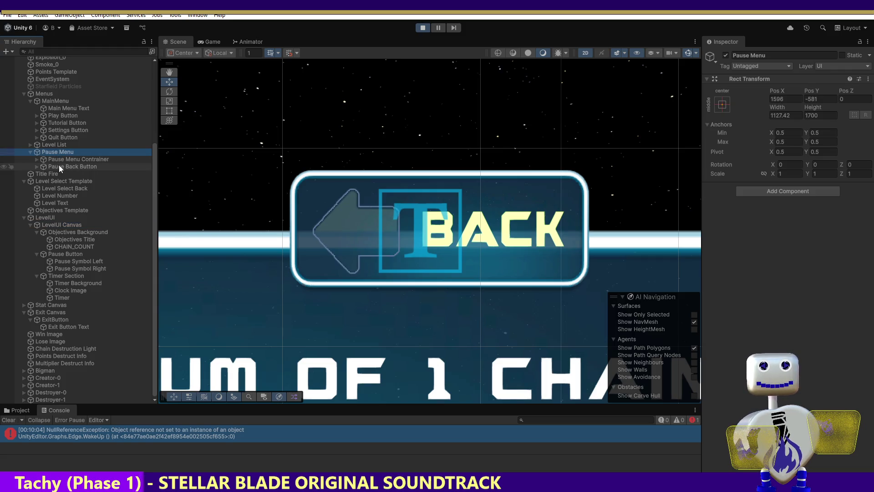
click(59, 165)
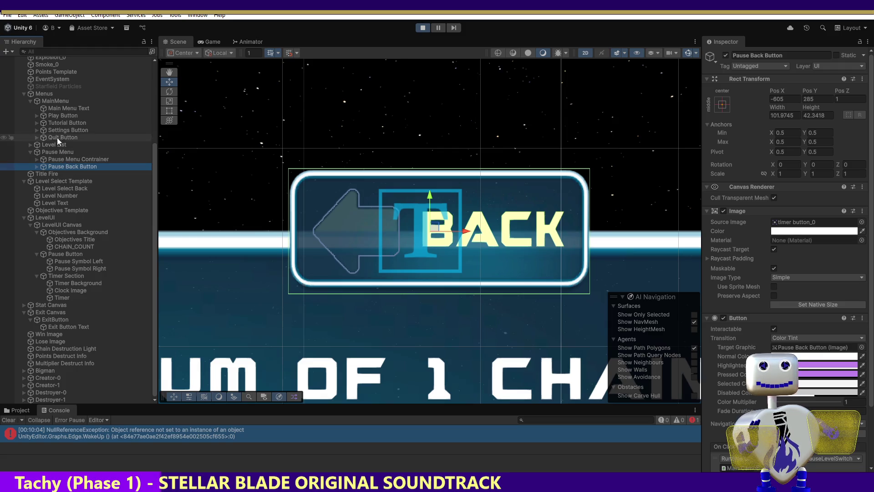
click(51, 94)
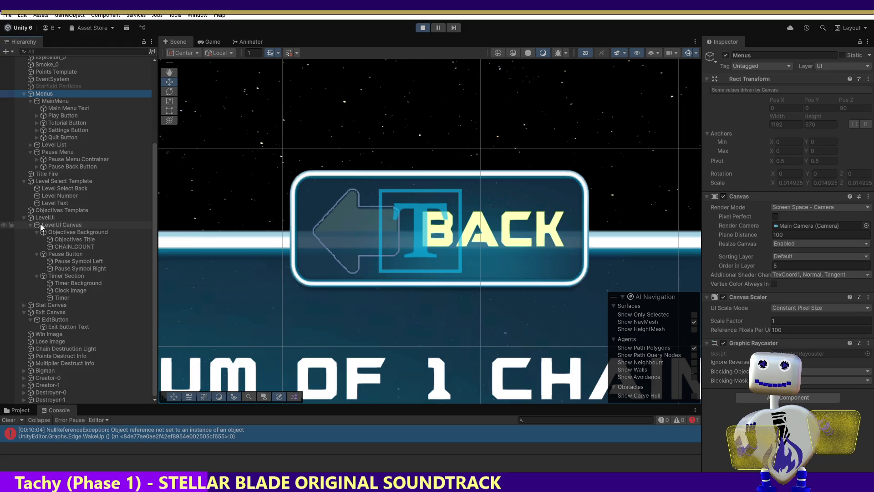
- Check the Pause Button's timer button_0 image, Color Tint and 45 by 55 scale, then frame it
click(58, 253)
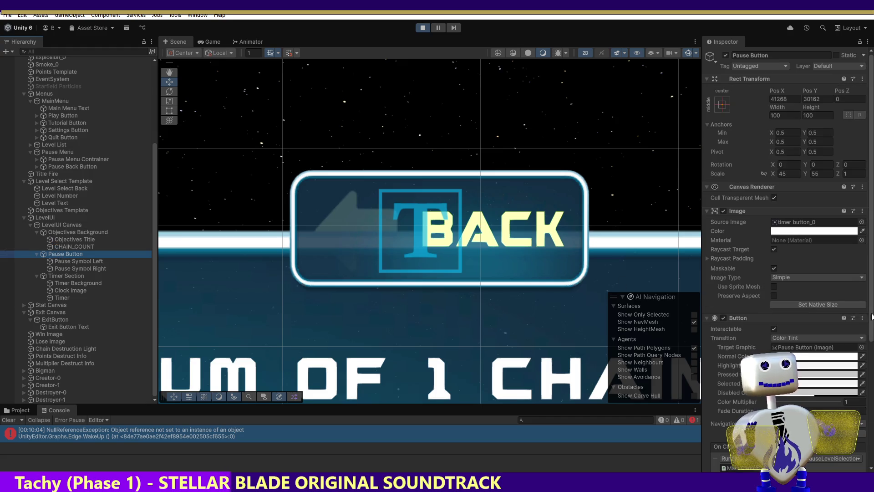
drag(873, 315, 872, 424)
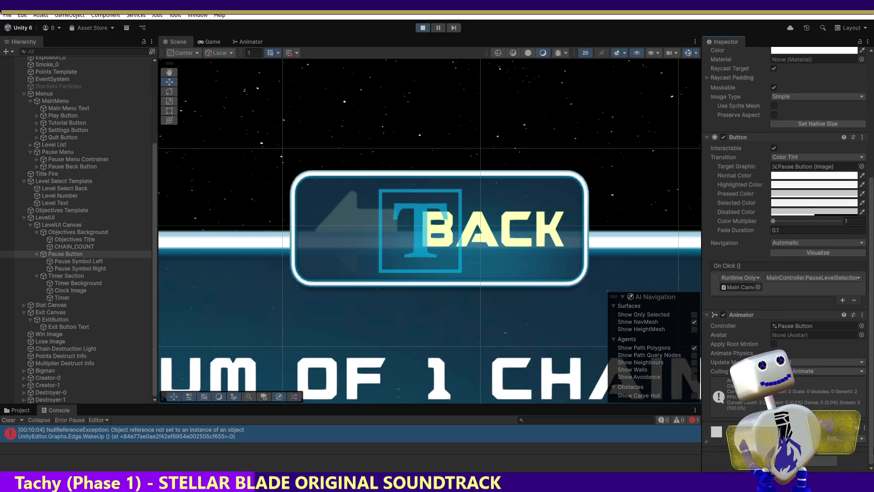
scroll(871, 424, up, 5)
scroll(870, 312, up, 3)
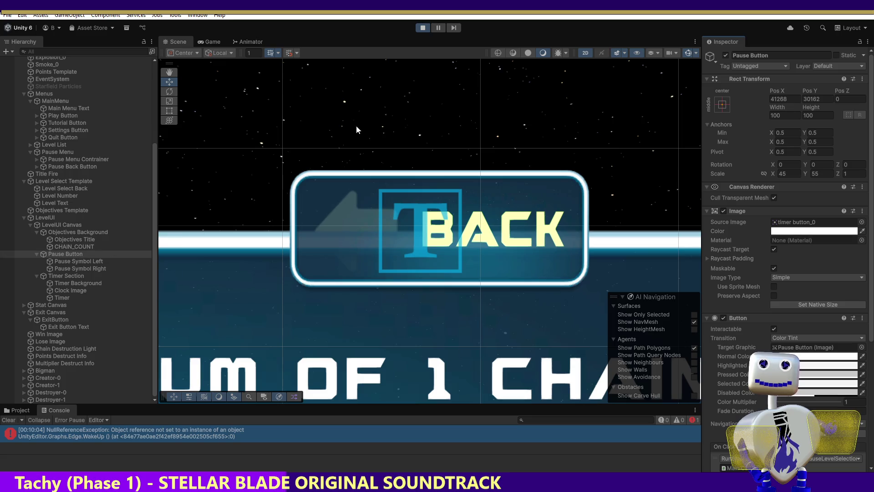
double_click(61, 255)
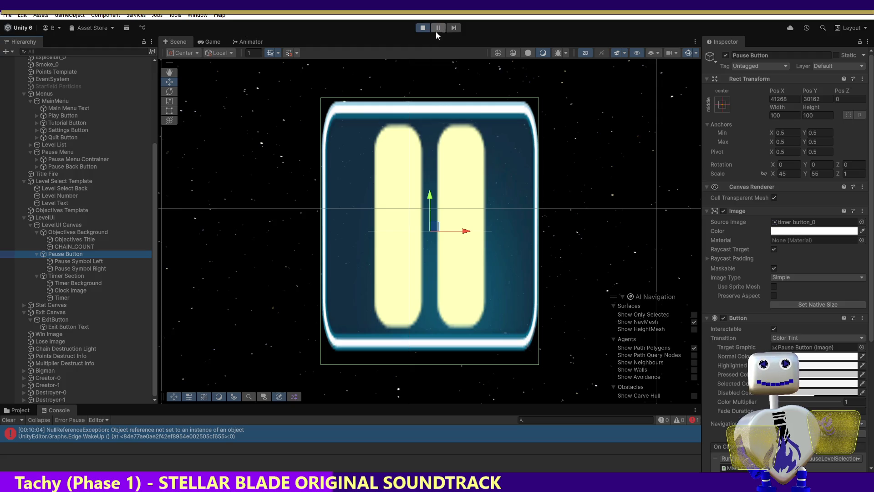
- In the running game, confirm the pause button opens the PAUSED menu, close it, and reopen it
click(200, 40)
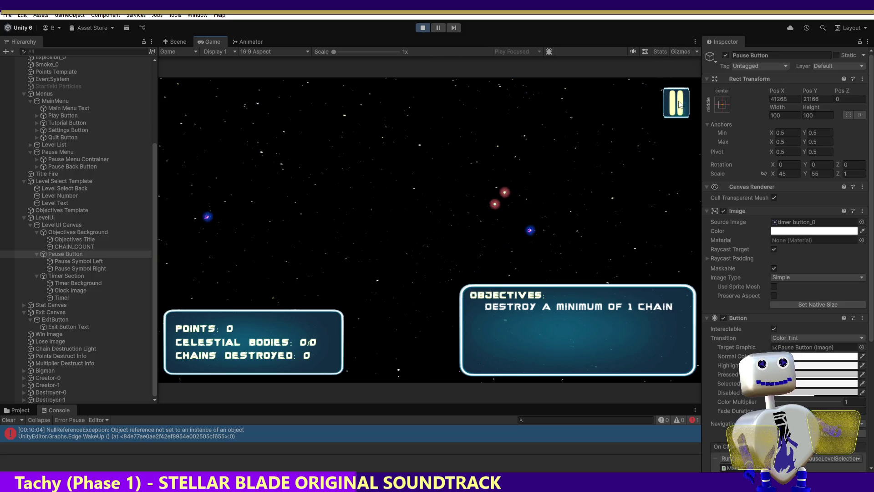
click(665, 94)
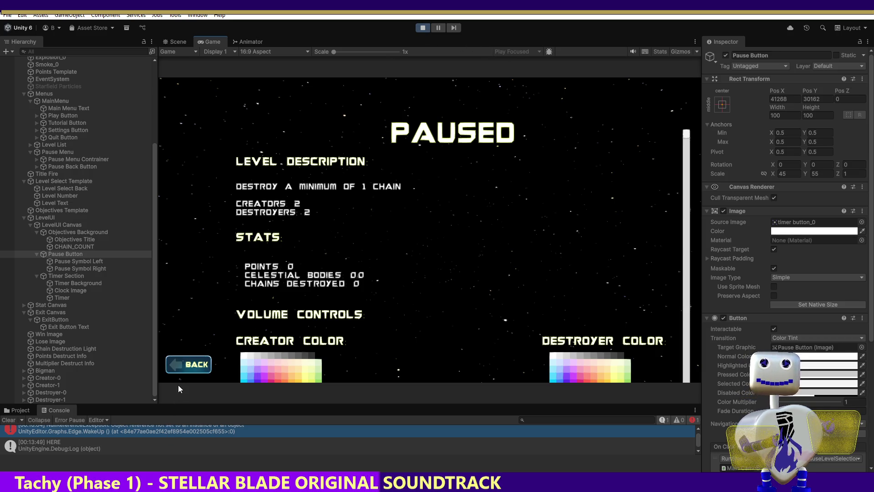
click(181, 370)
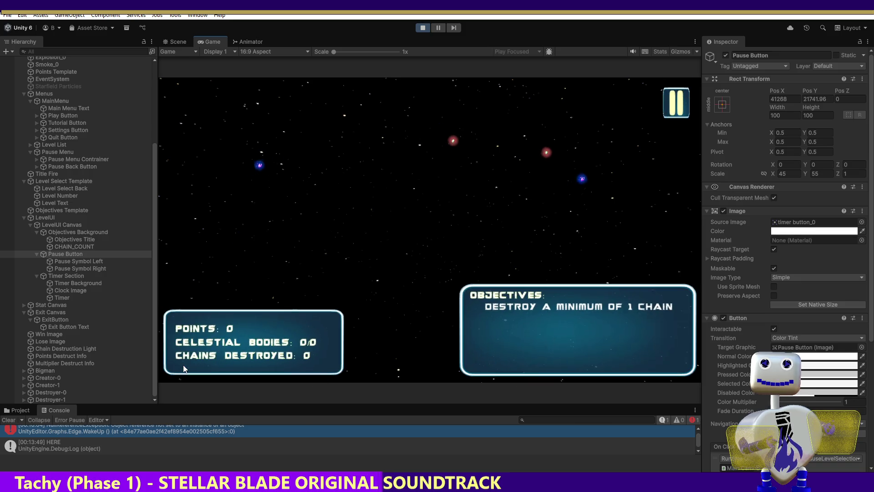
click(677, 94)
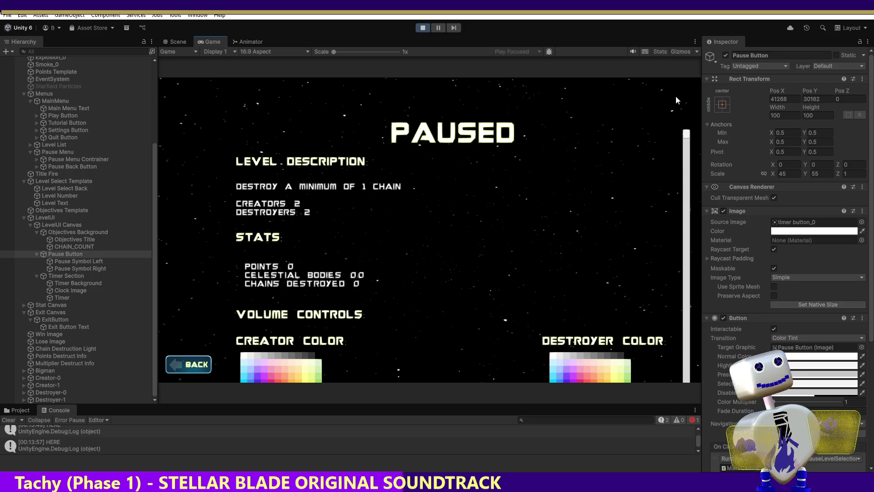
- Close the PAUSED menu with BACK to resume play and return to the Scene editor
click(178, 42)
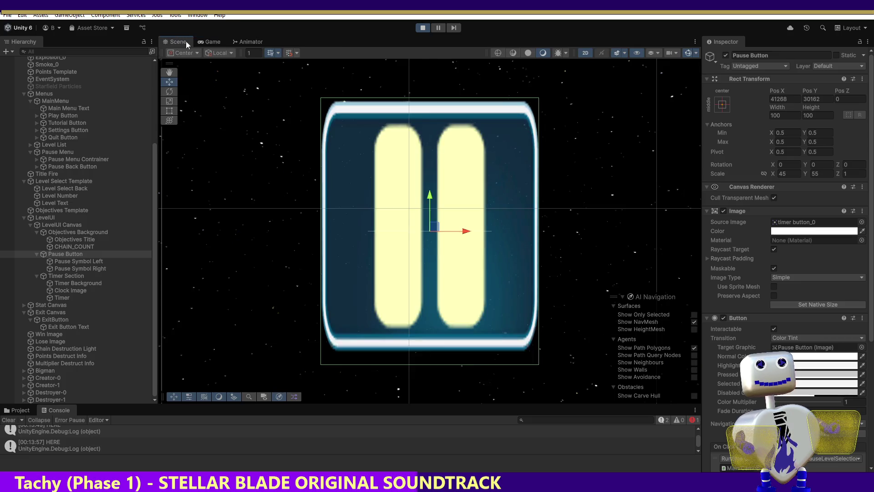
click(205, 41)
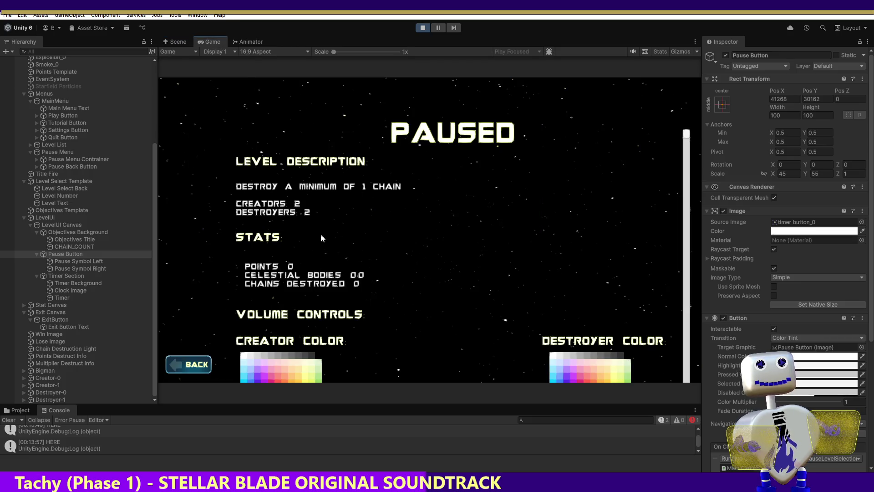
click(193, 365)
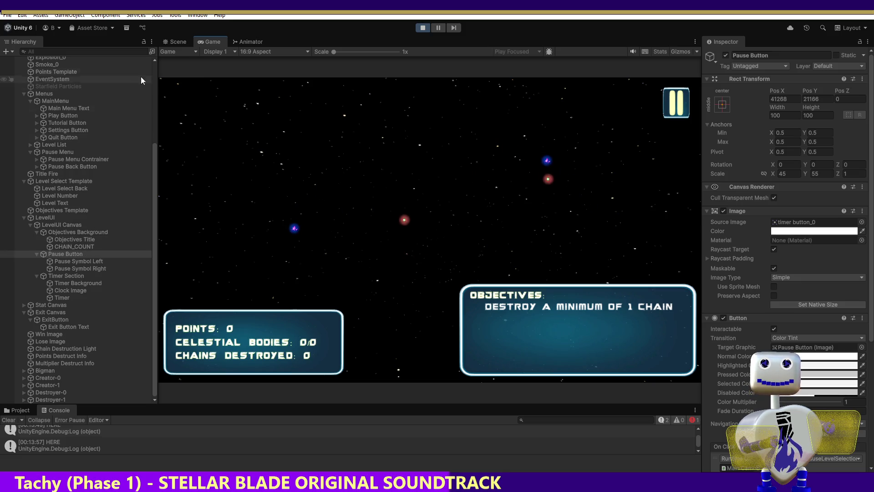
click(179, 51)
click(176, 41)
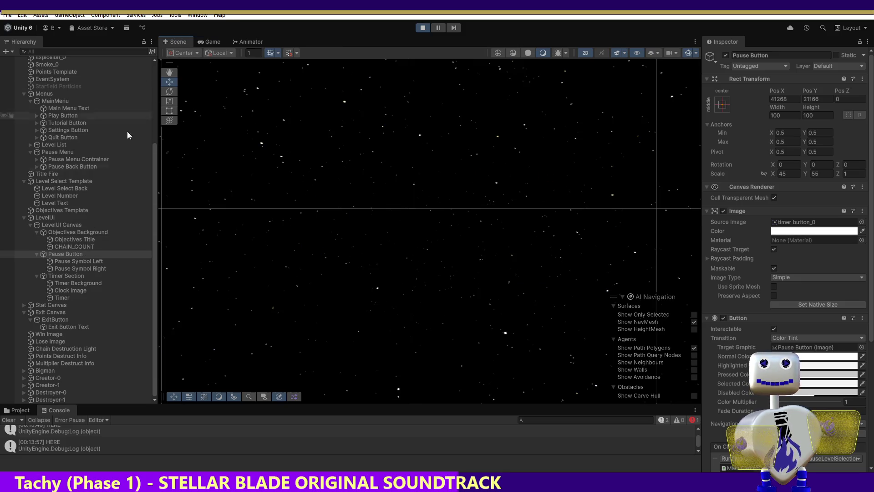
- Frame the Pause Button and the whole LevelUI Canvas in the scene, then select Objectives Background
double_click(56, 253)
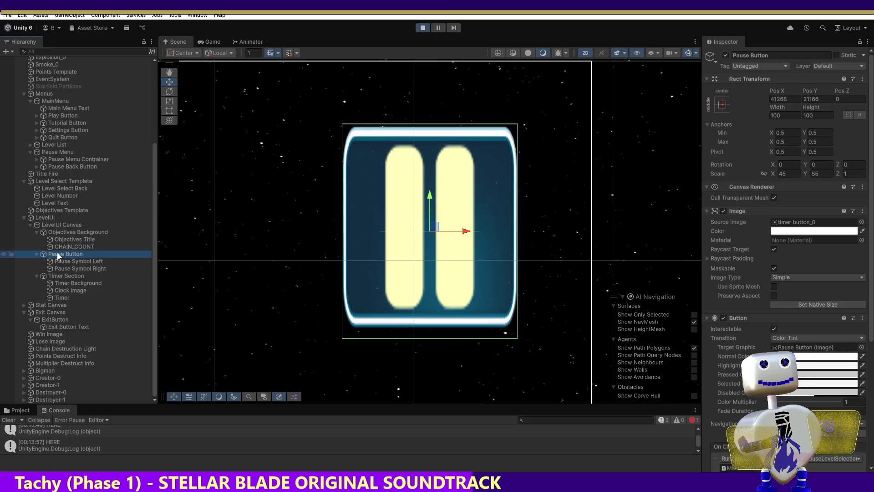
click(54, 225)
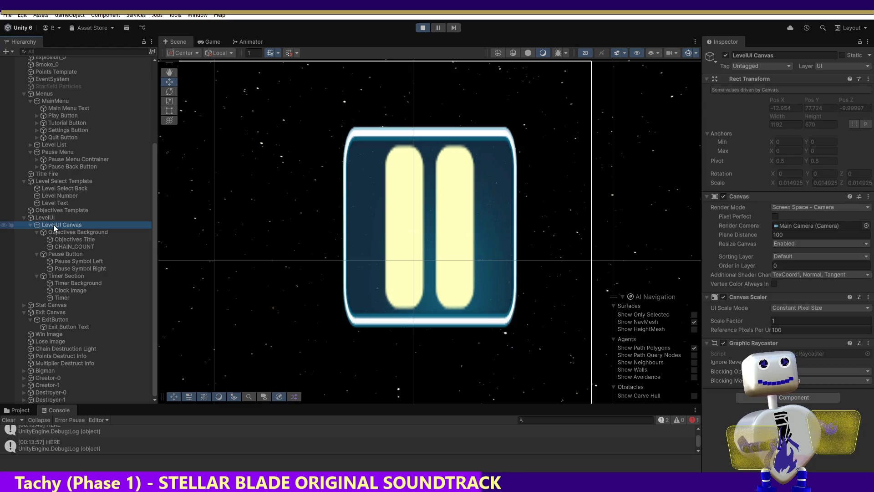
double_click(53, 225)
click(53, 225)
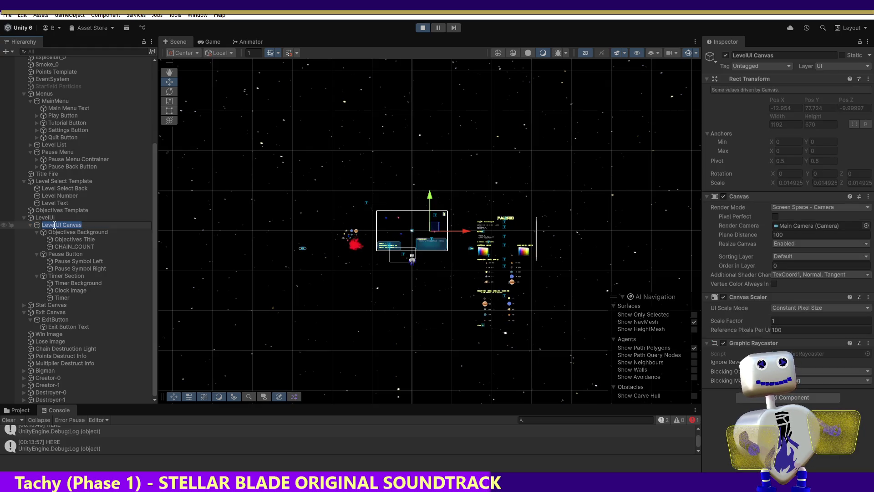
click(54, 234)
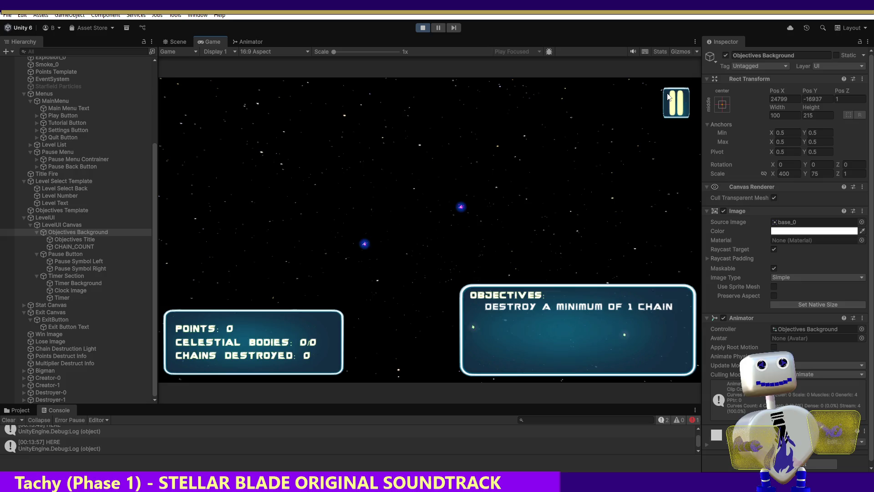
- Open the PAUSED menu with the in-game pause button, close it with BACK, and return to Scene view
click(672, 99)
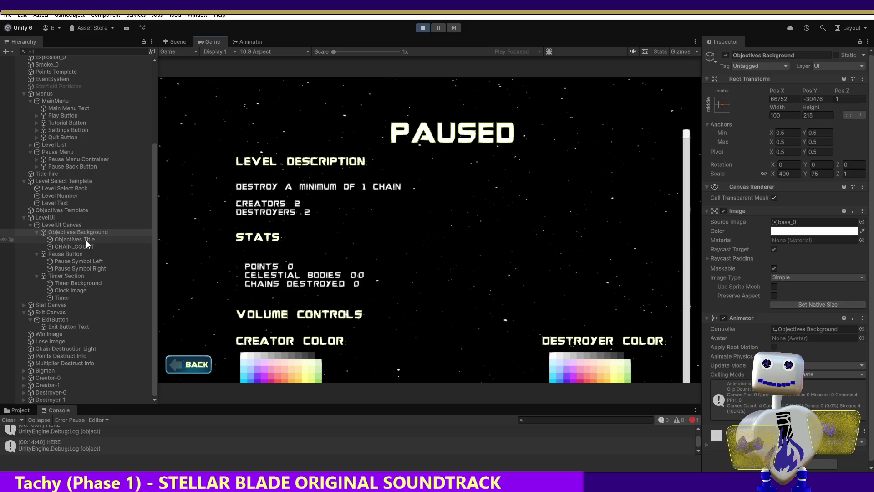
click(70, 255)
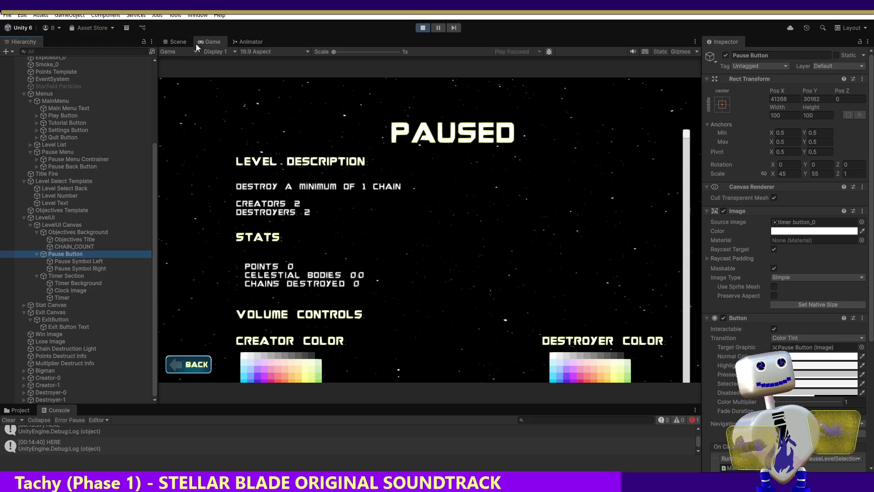
click(185, 366)
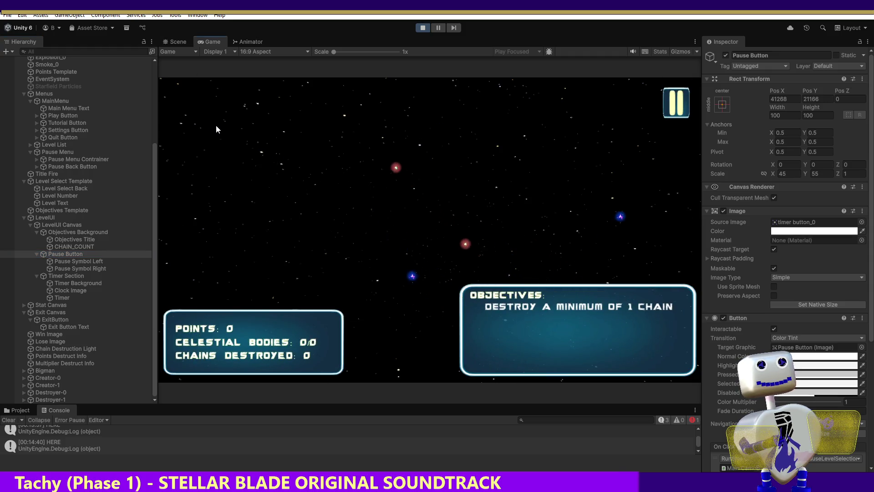
click(178, 44)
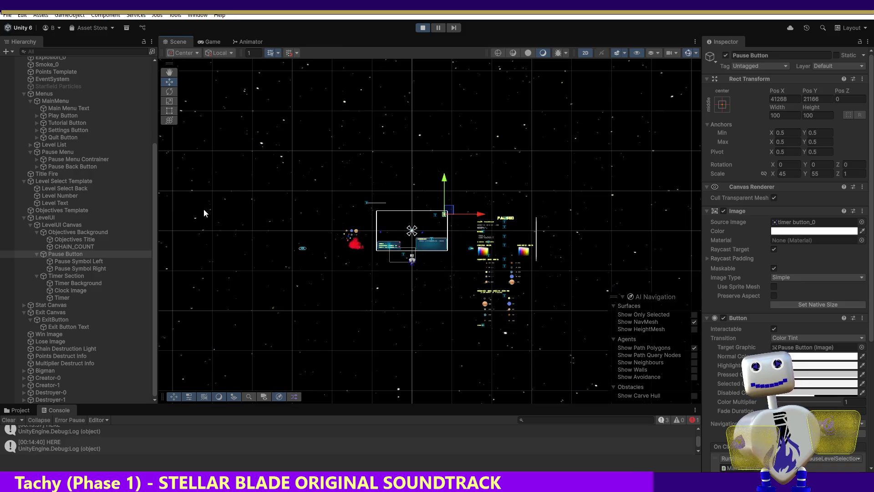
click(71, 255)
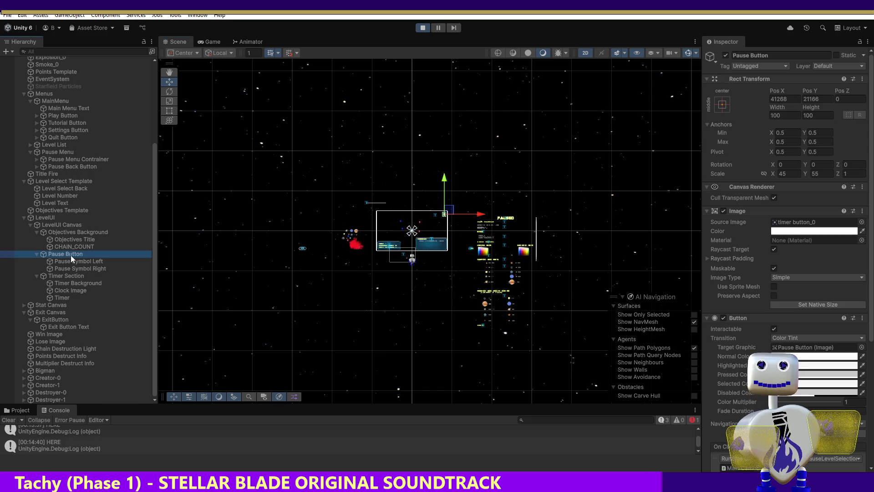
click(51, 224)
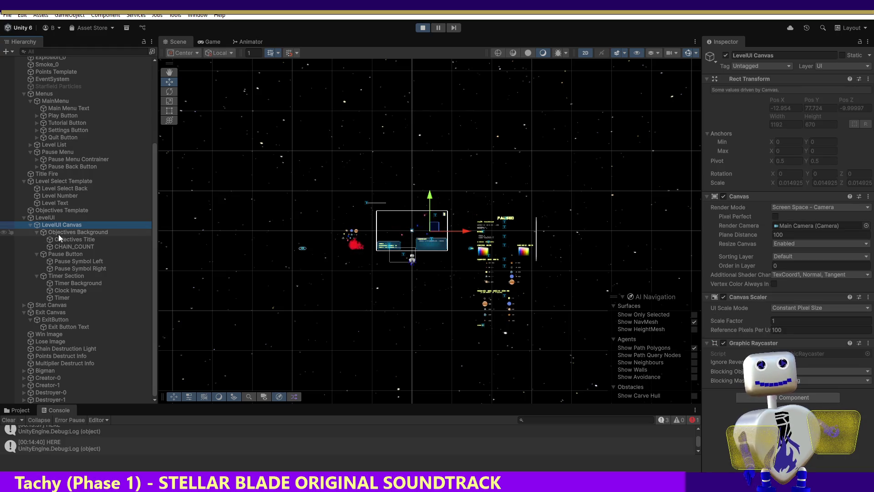
click(55, 254)
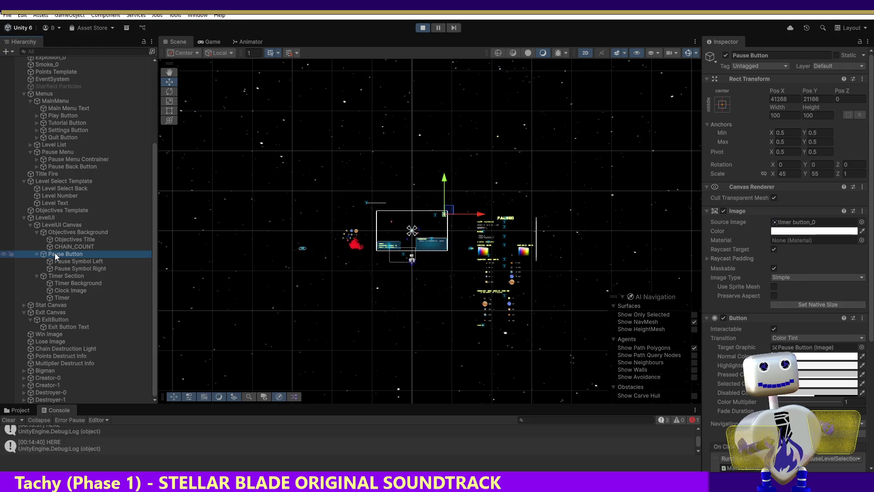
click(55, 254)
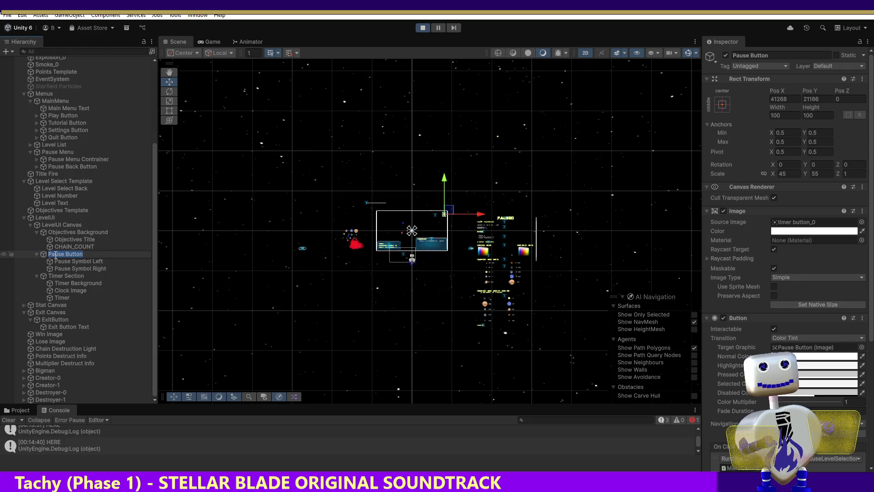
double_click(45, 255)
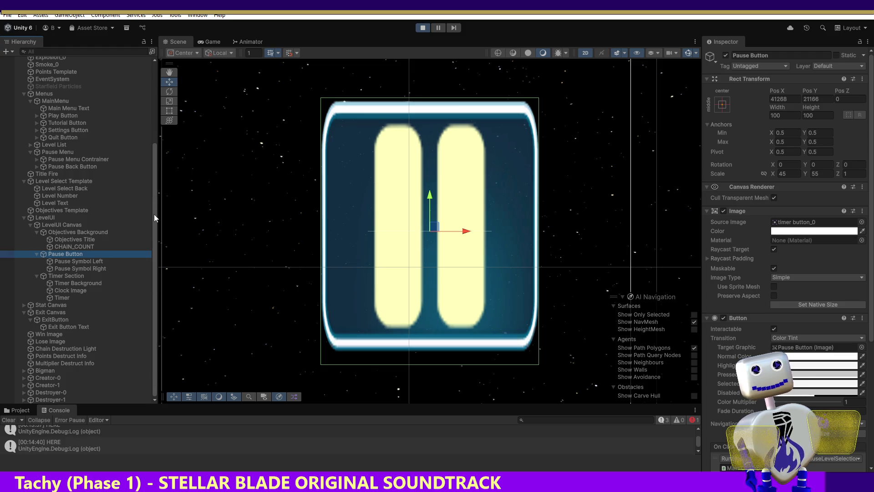
- Select the Exit Canvas to check its Screen Space - Camera mode and Constant Pixel Size scaler
click(346, 129)
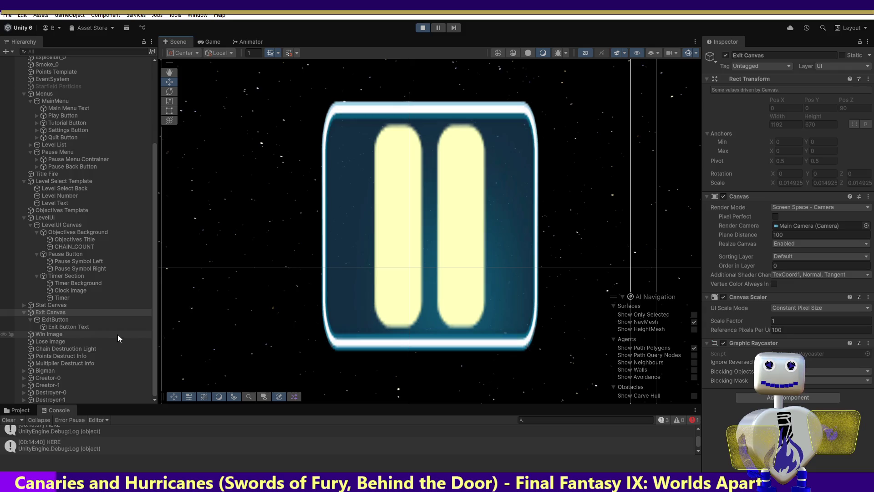
click(43, 305)
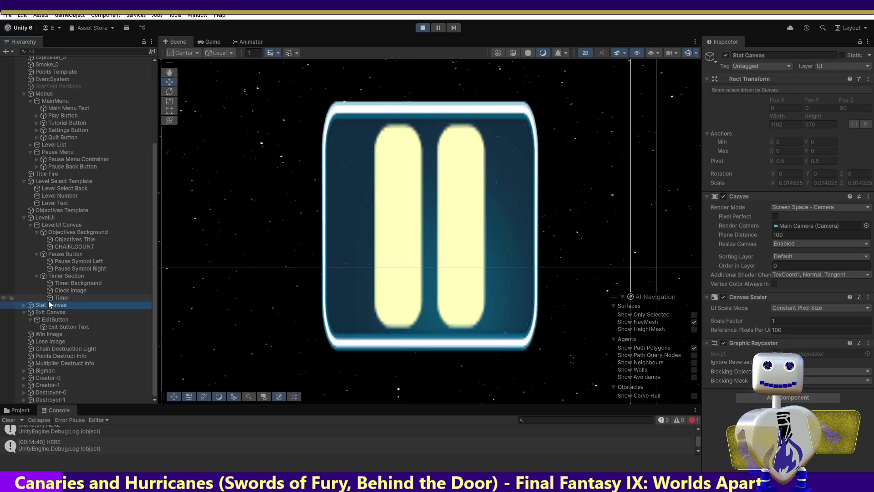
click(47, 223)
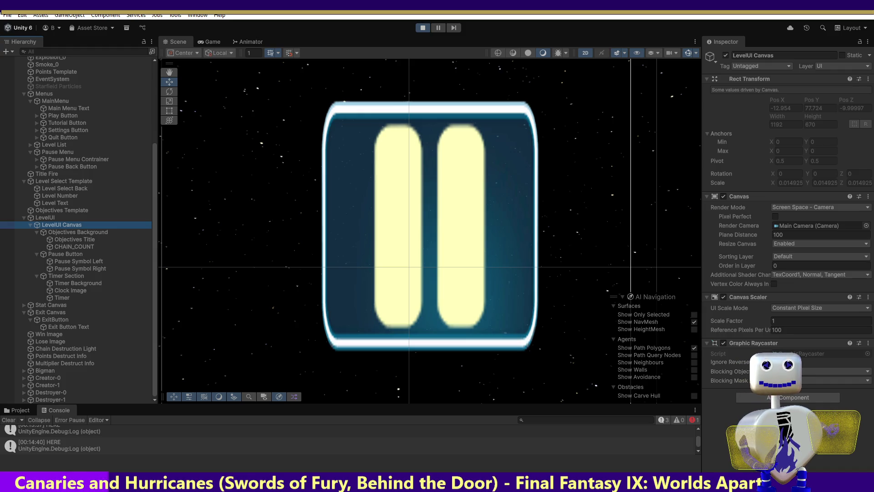
click(43, 98)
click(46, 107)
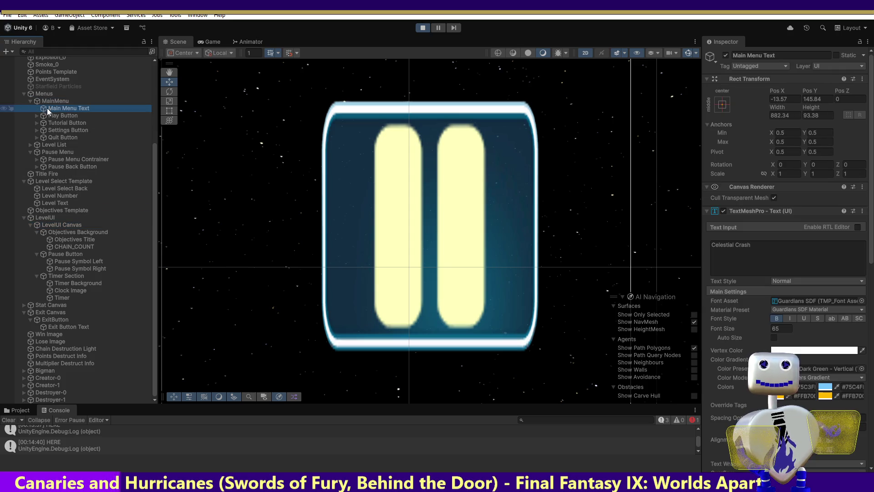
click(48, 95)
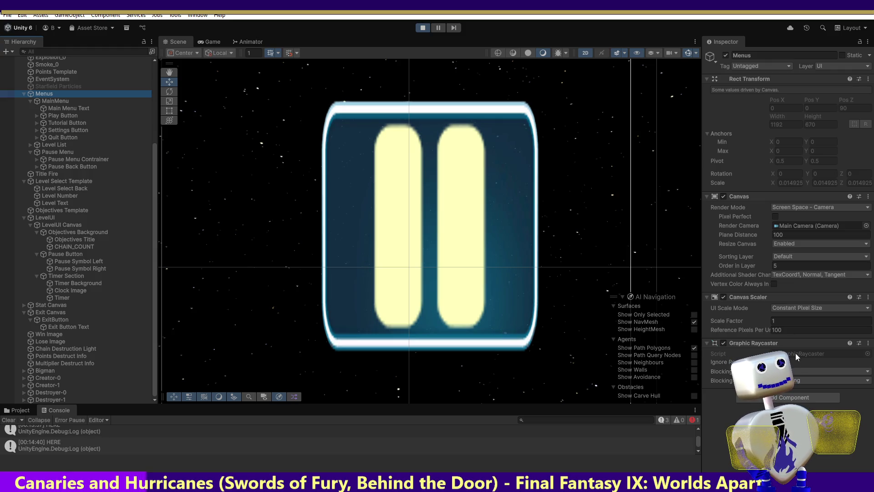
click(64, 255)
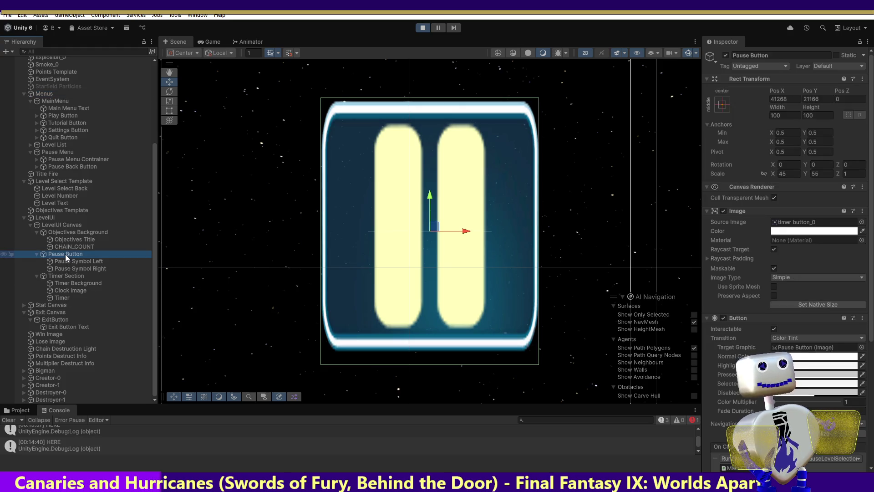
click(55, 225)
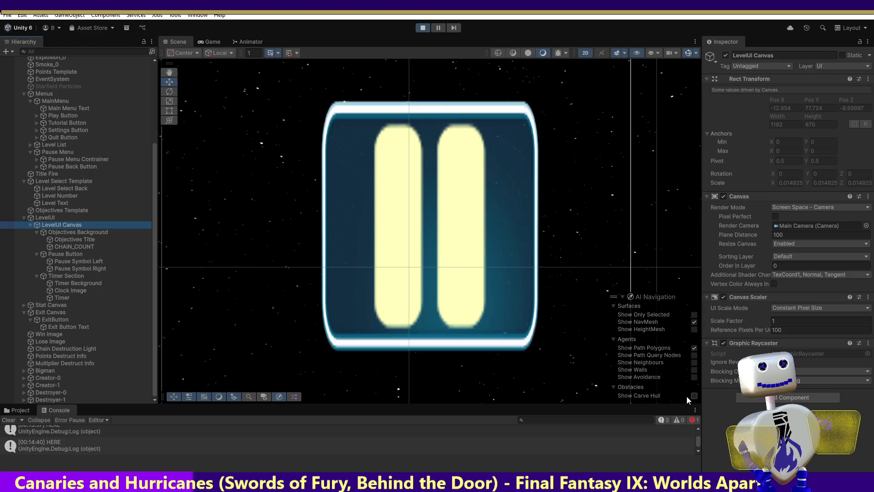
click(70, 253)
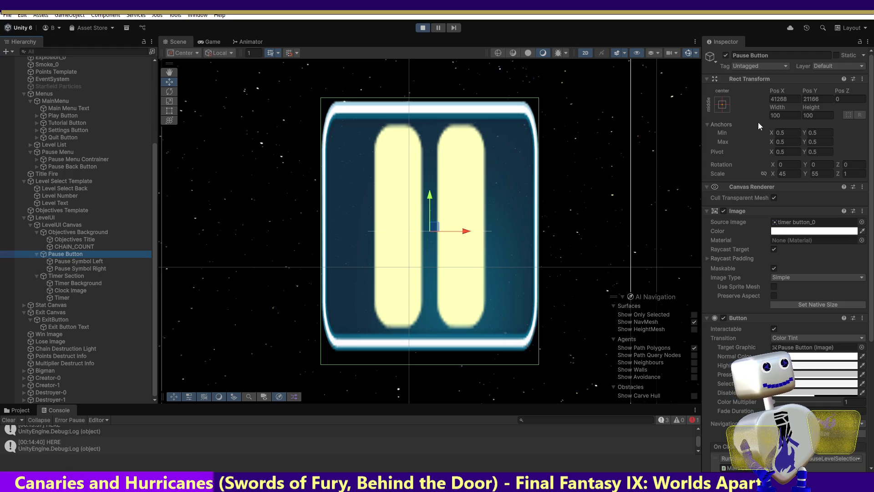
- Try a Pause Button width of 200, then set it back to 100
click(773, 116)
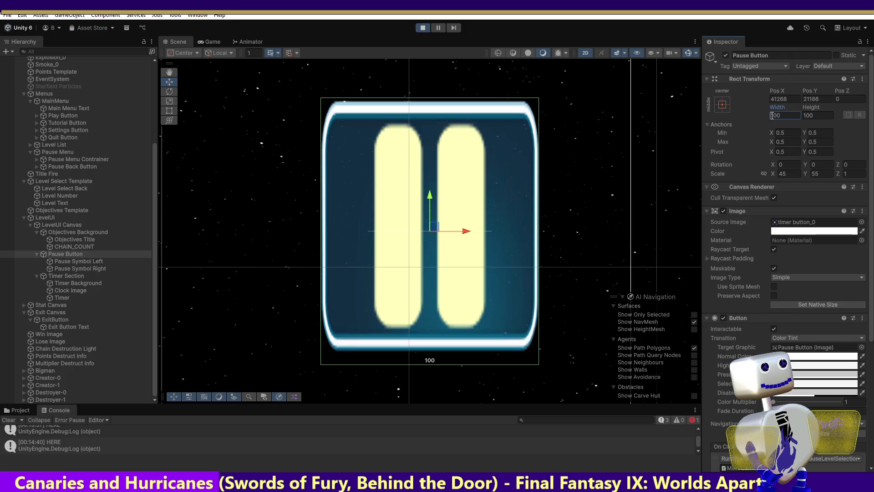
text(2)
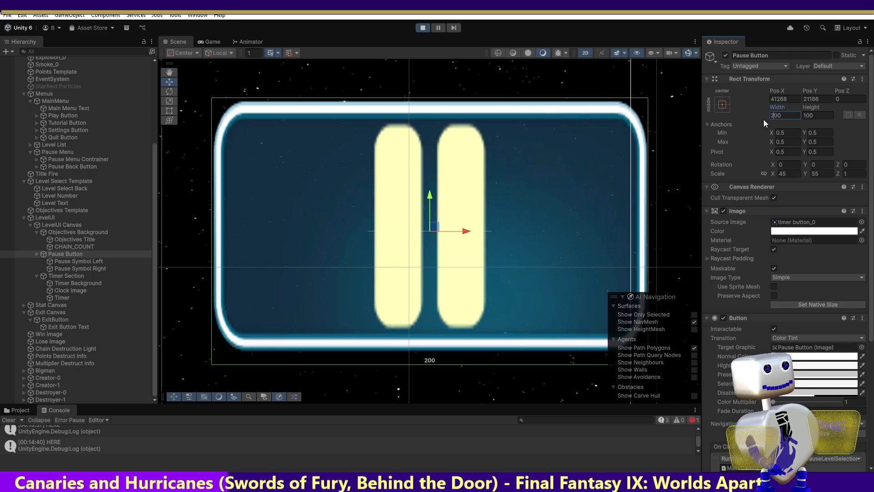
key(BackSpace)
text(1)
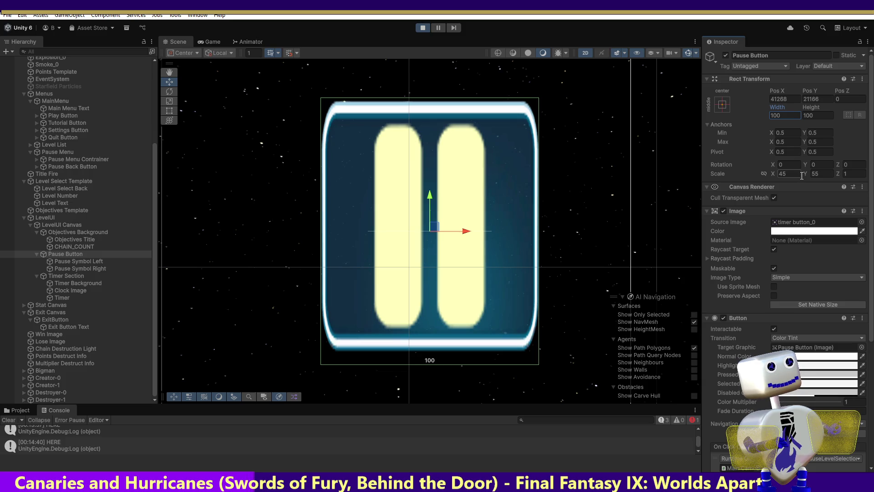
- Set the Pause Button's scale to 1 by 1, then undo both to restore 45 by 55
click(794, 175)
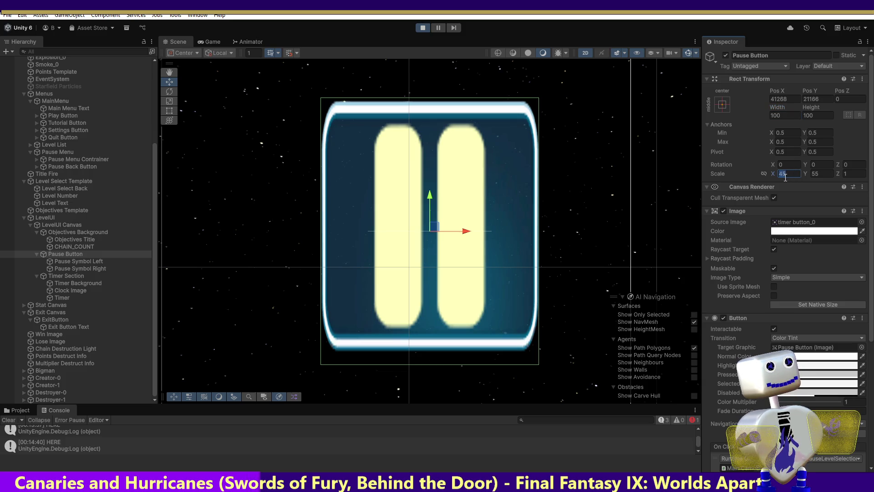
text(1)
click(815, 176)
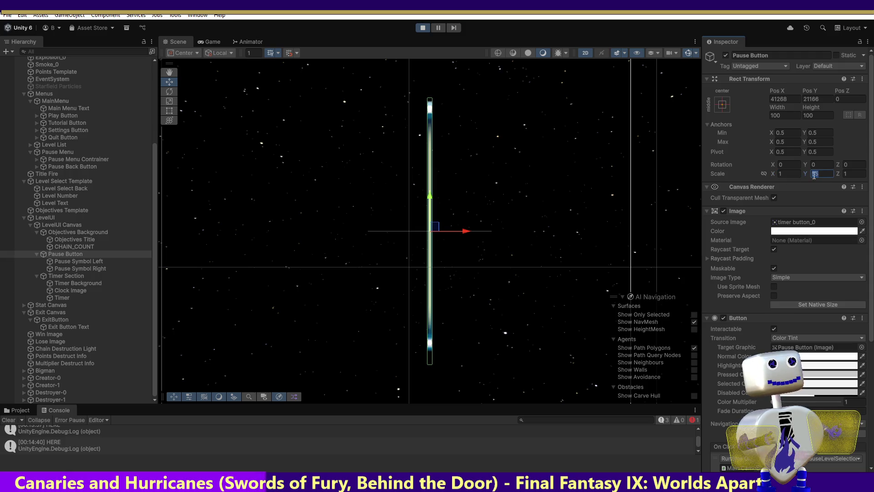
text(1)
key(ctrl+z)
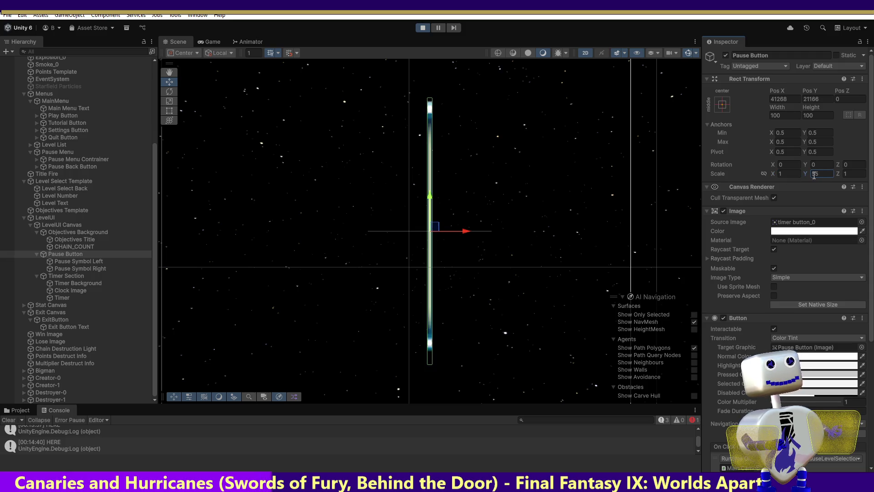
key(ctrl+z)
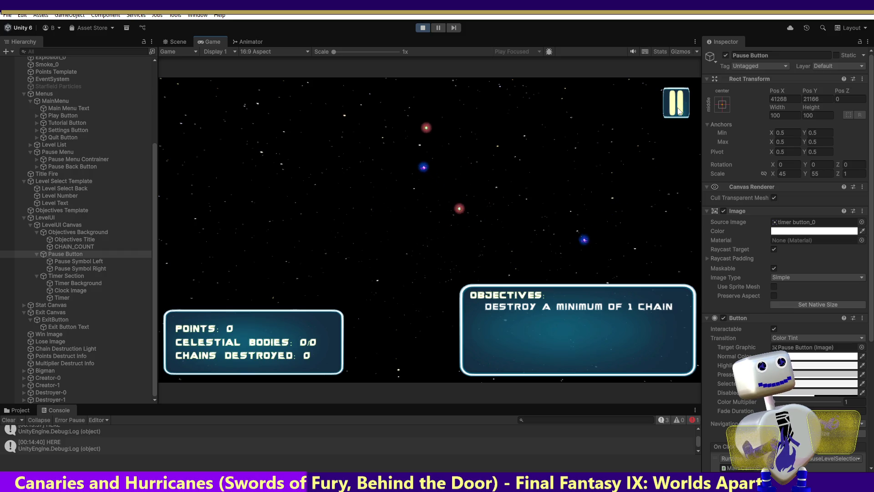
click(669, 98)
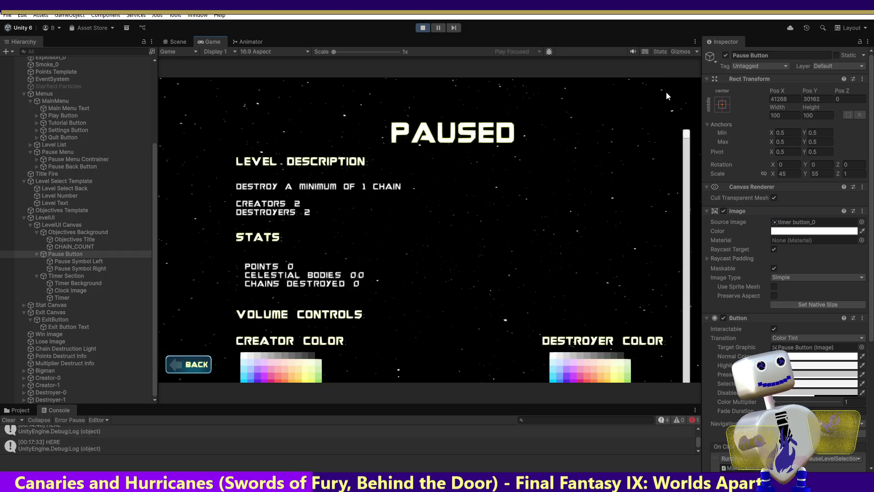
click(185, 370)
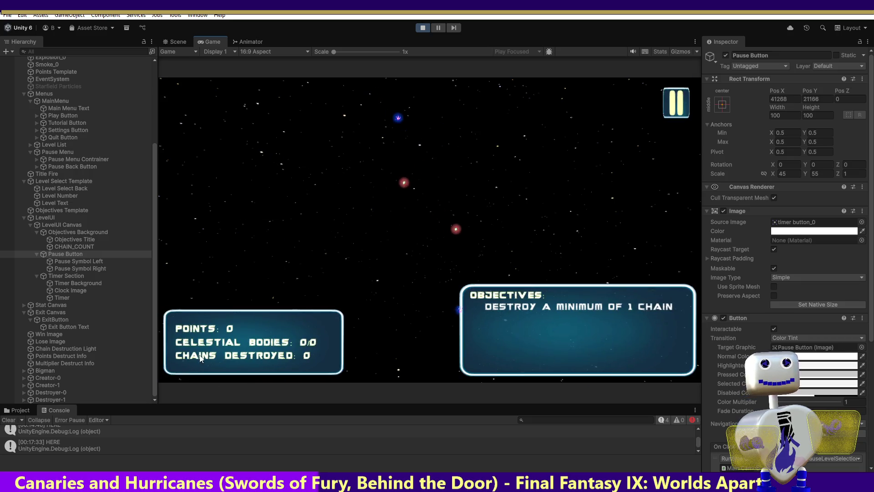
click(675, 98)
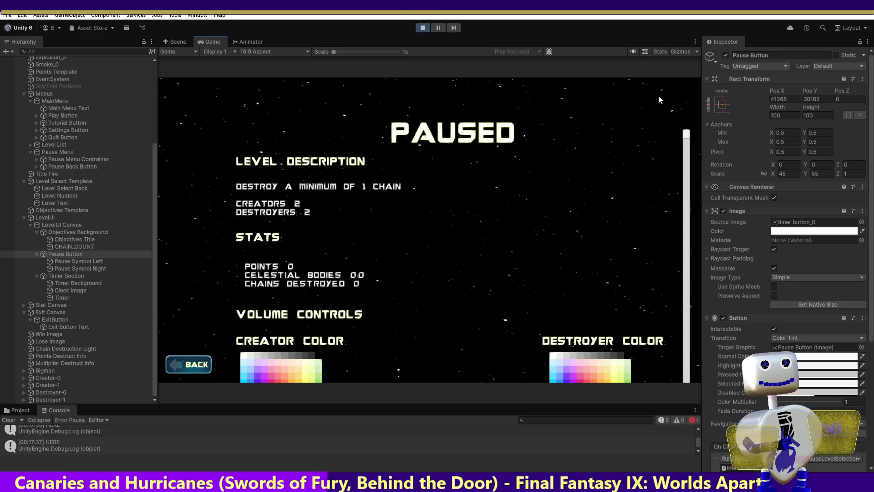
click(176, 372)
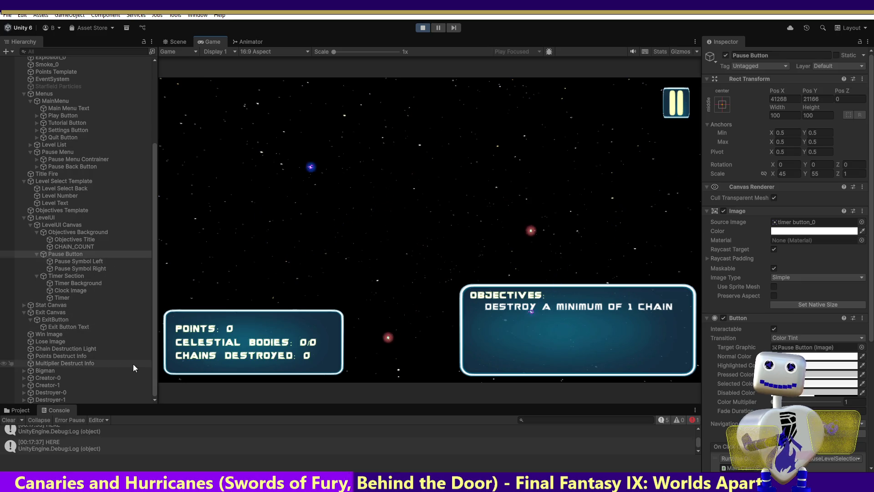
- Select the Pause Back Button, scroll through its components and expand its Raycast Padding
click(81, 167)
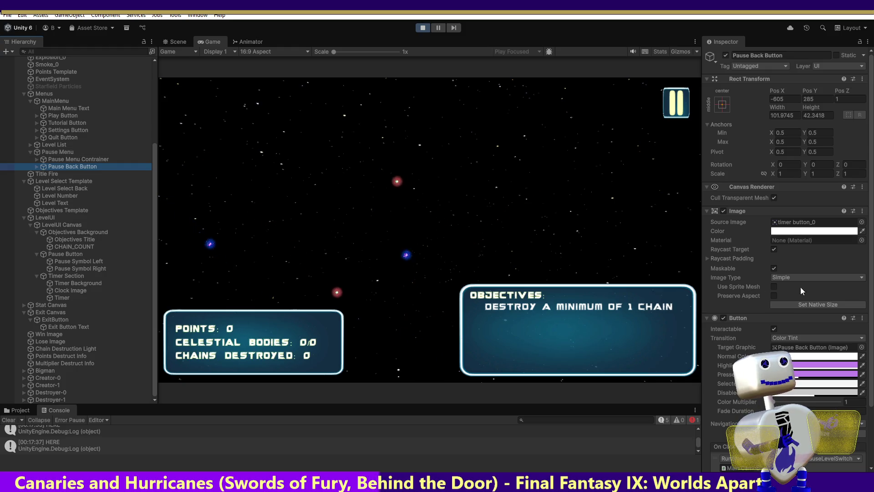
scroll(865, 365, down, 3)
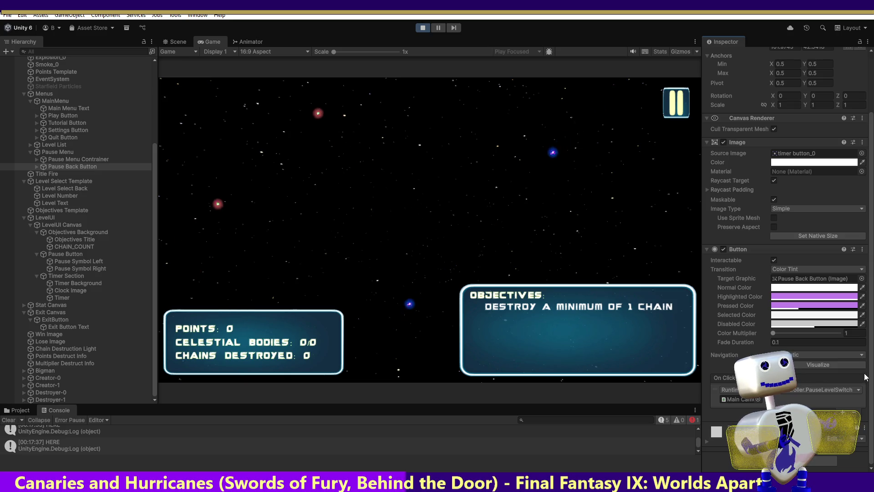
scroll(871, 362, up, 1)
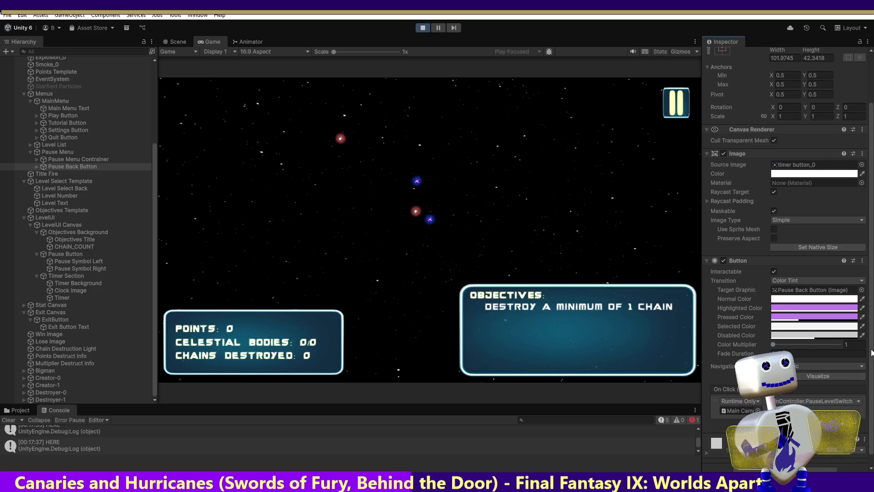
scroll(871, 352, up, 1)
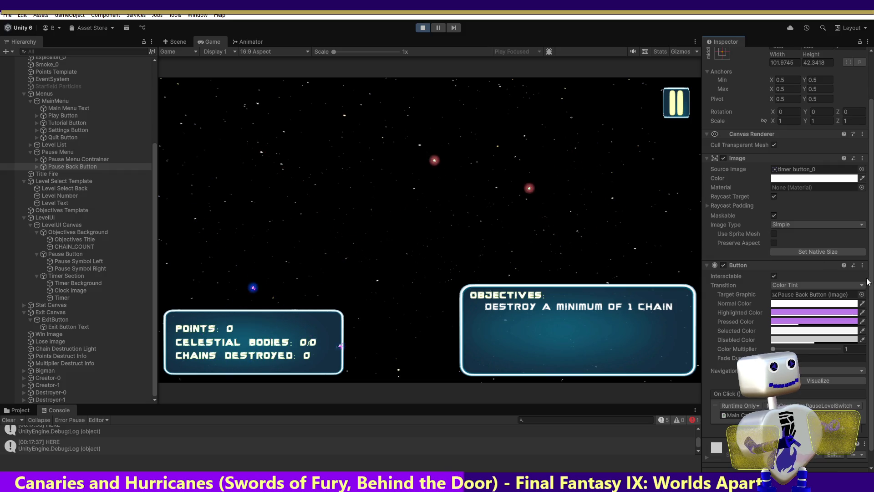
scroll(867, 281, down, 1)
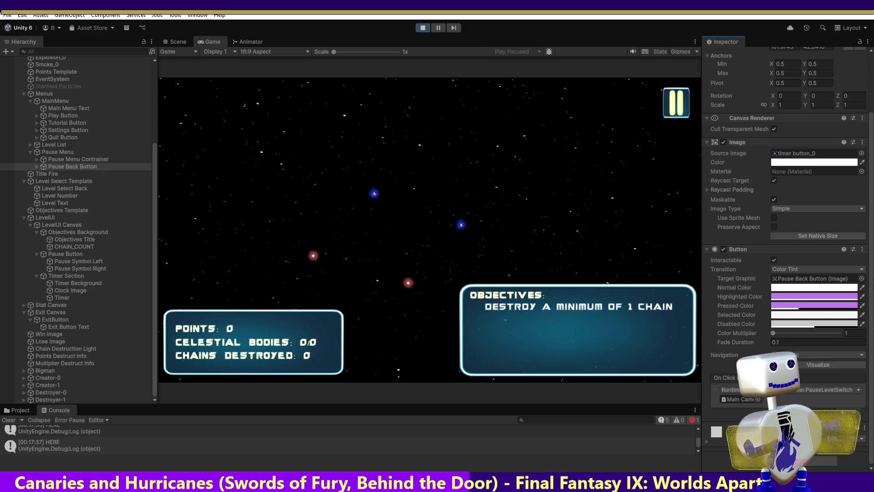
scroll(786, 255, up, 4)
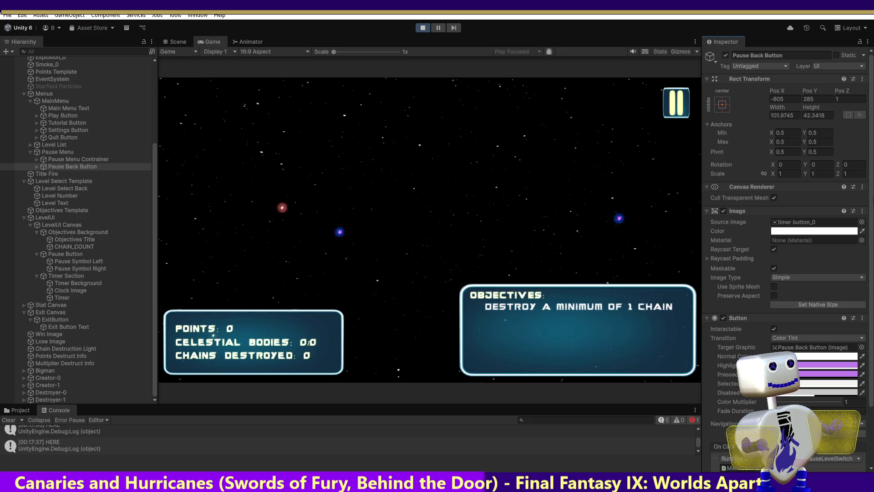
click(708, 259)
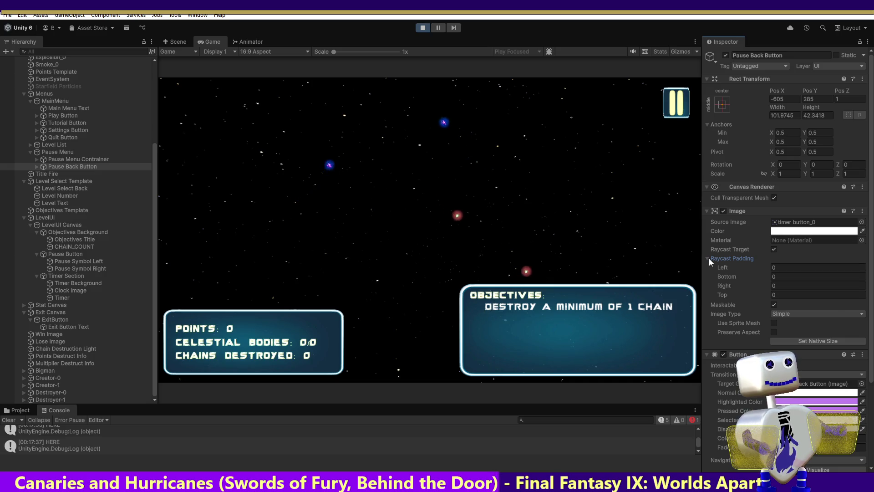
- Compare the Pause Button's Raycast Padding with the Pause Back Button's all-zero padding
click(708, 258)
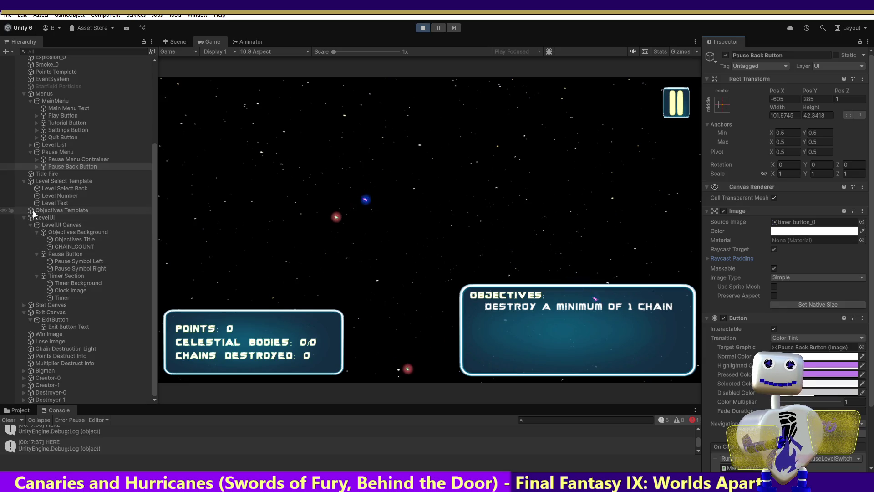
click(69, 253)
click(708, 258)
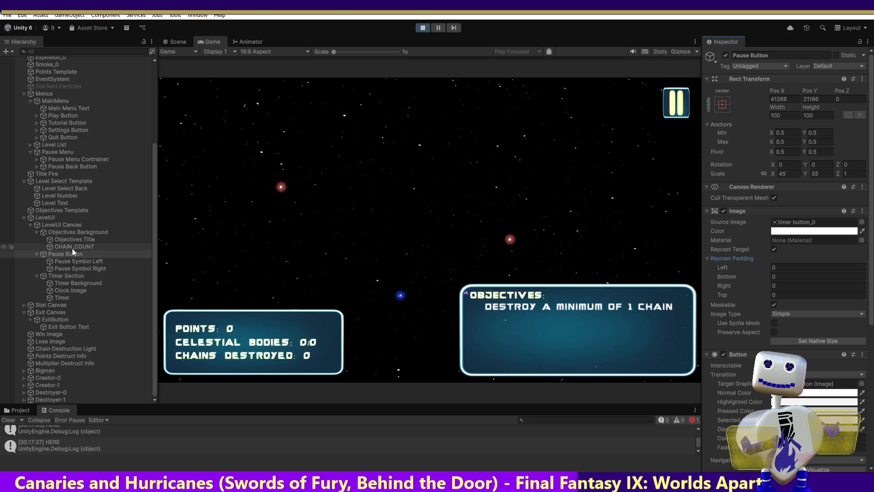
click(56, 167)
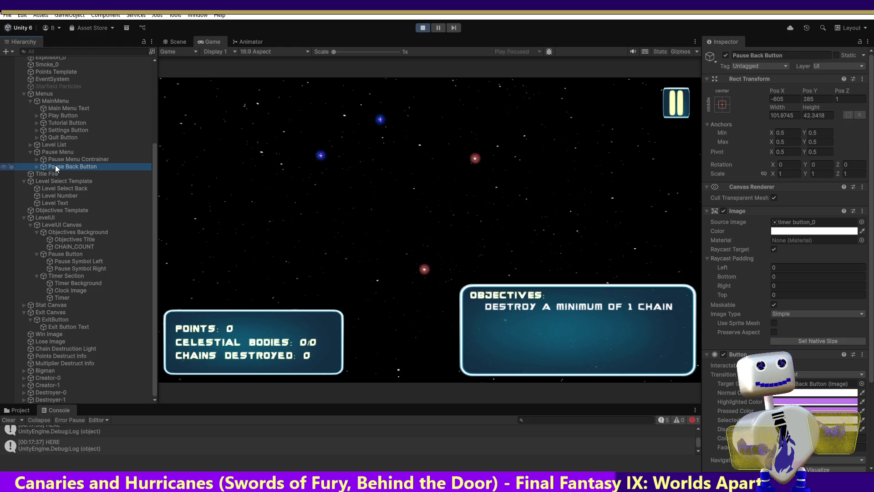
- Inspect the Pause Button, Pause Symbol Left, Pause Menu and Pause Back Button objects
click(70, 254)
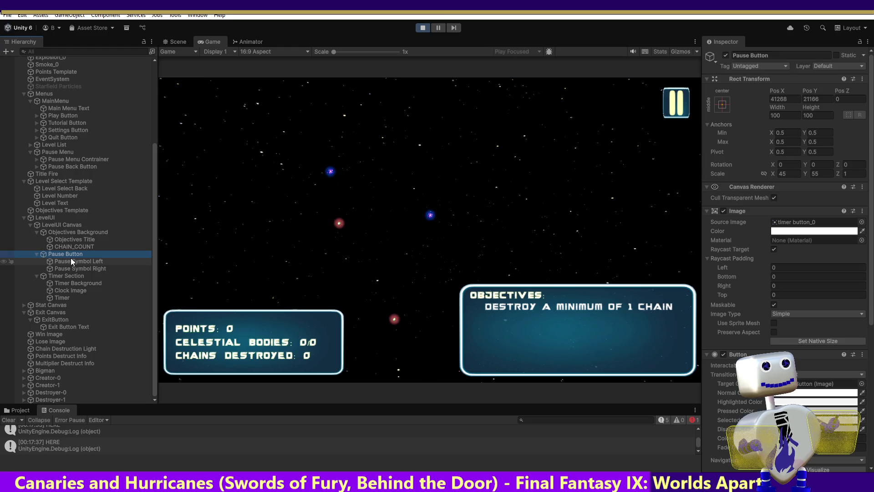
click(71, 261)
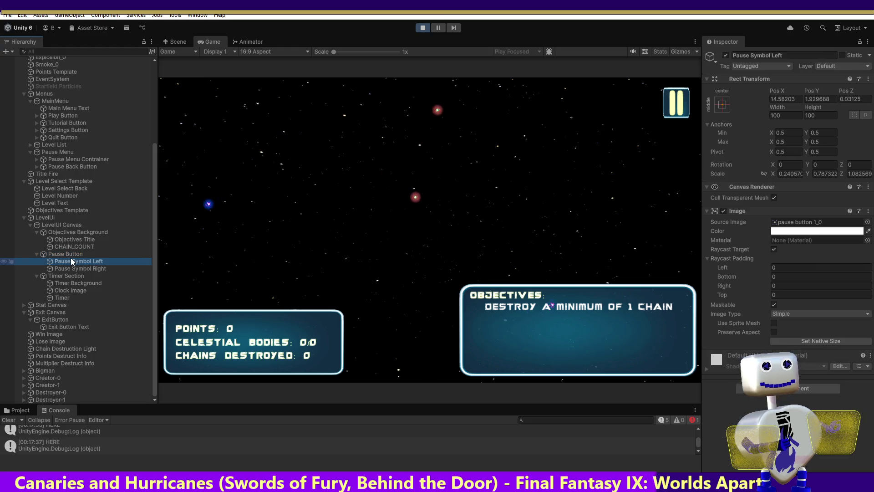
click(70, 255)
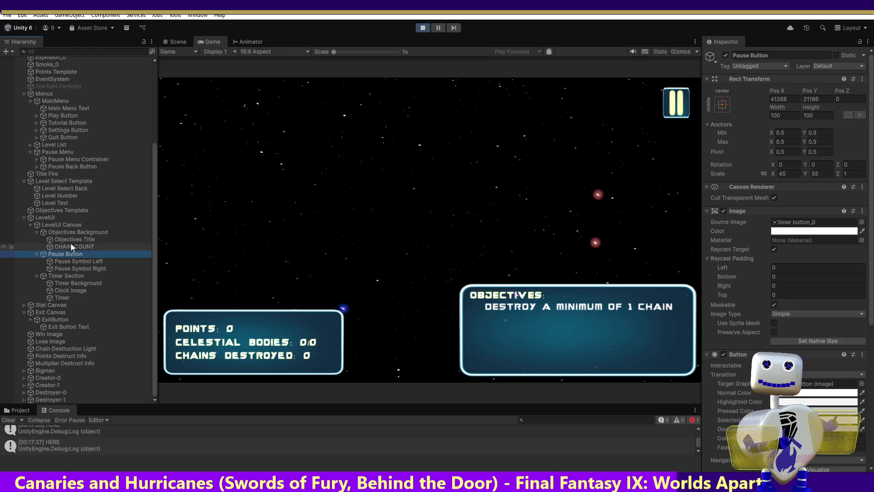
click(72, 154)
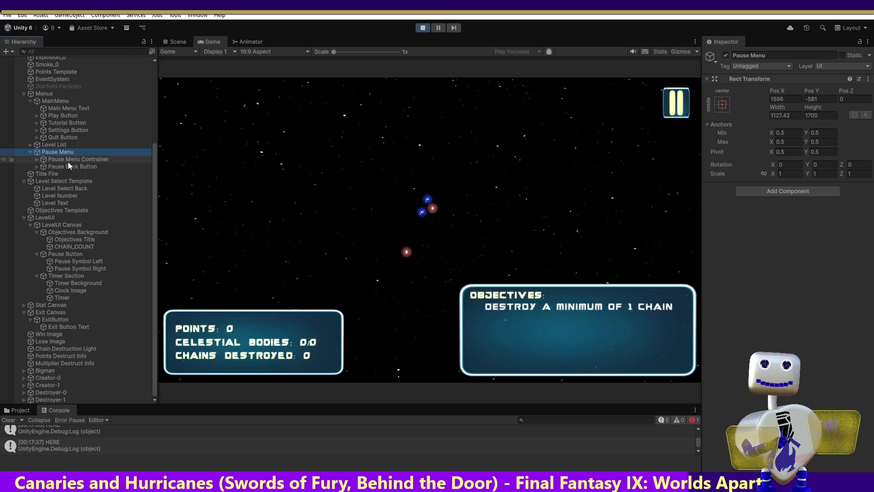
click(69, 165)
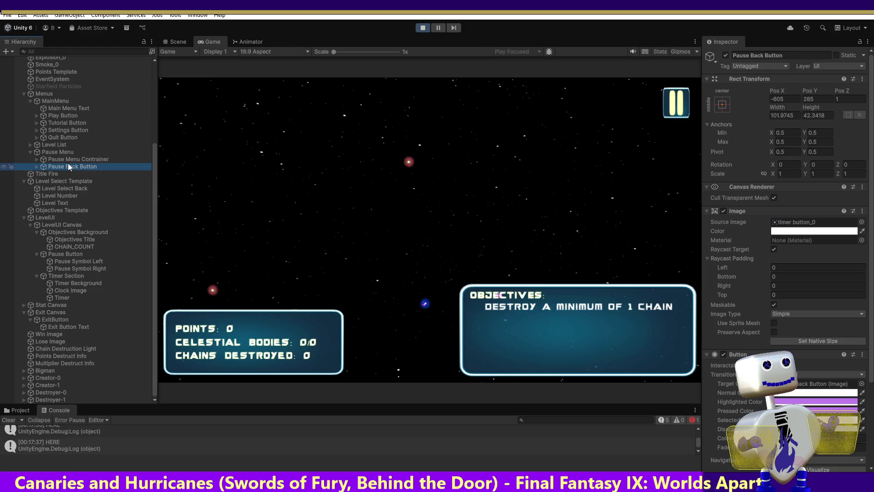
- On the Pause Back Button, toggle Preserve Aspect on and off and check its left raycast padding
click(775, 332)
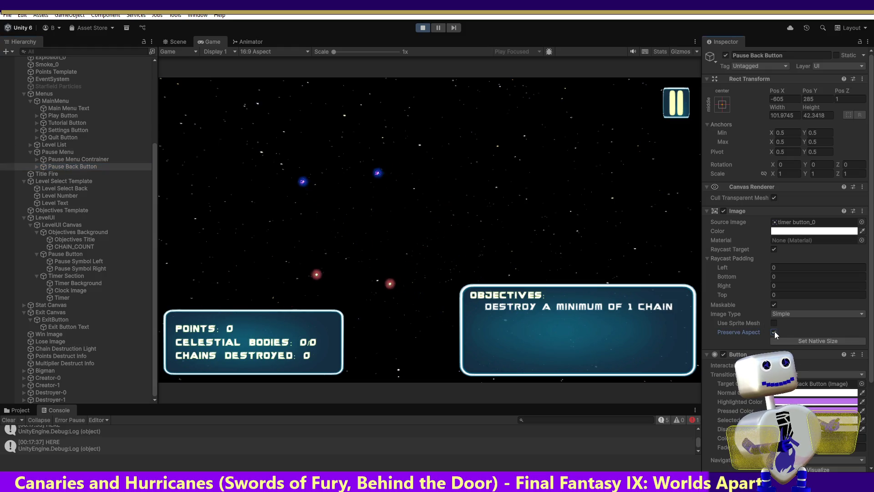
click(775, 332)
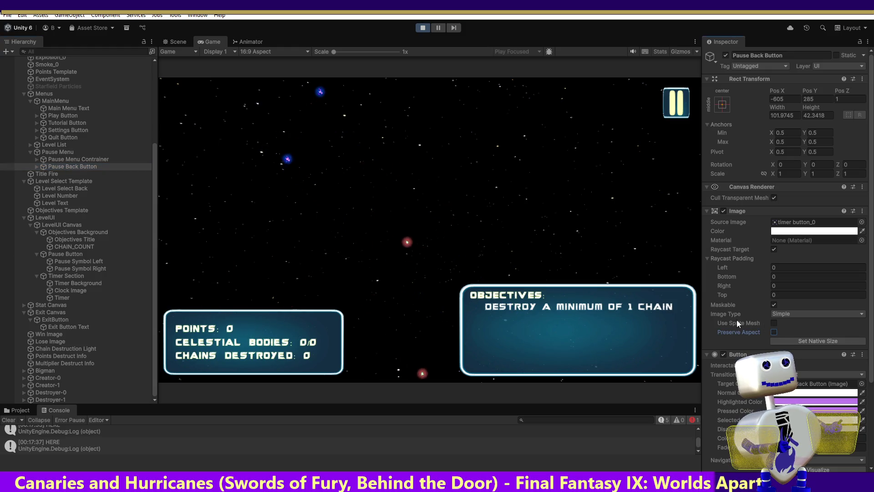
click(774, 323)
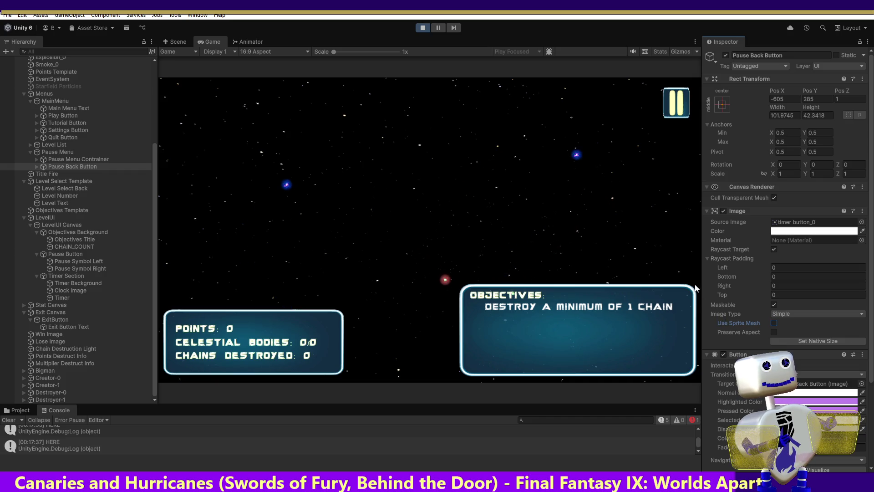
click(772, 267)
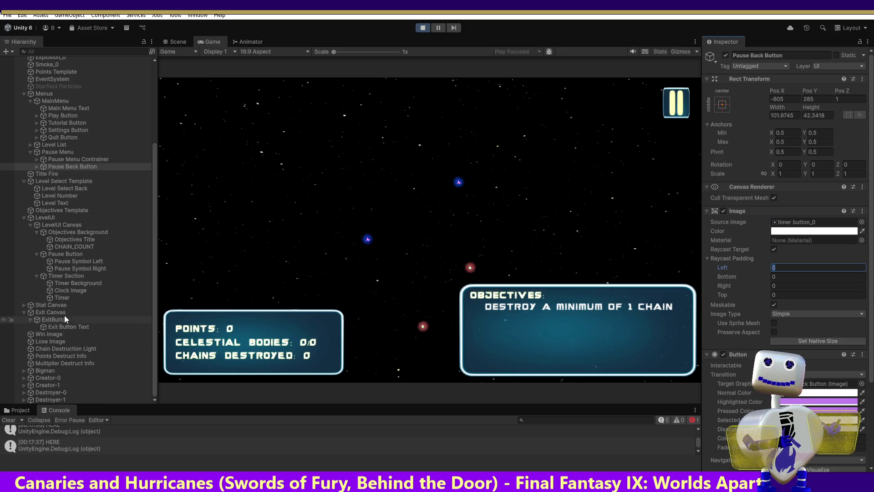
- Try Preserve Aspect and a 1 by 1 scale on the Pause Button, undo, then set native size
click(67, 254)
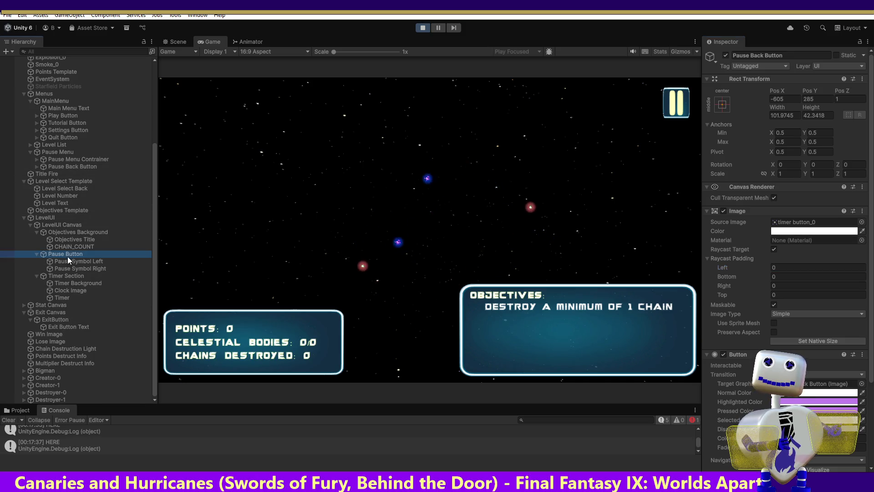
click(775, 323)
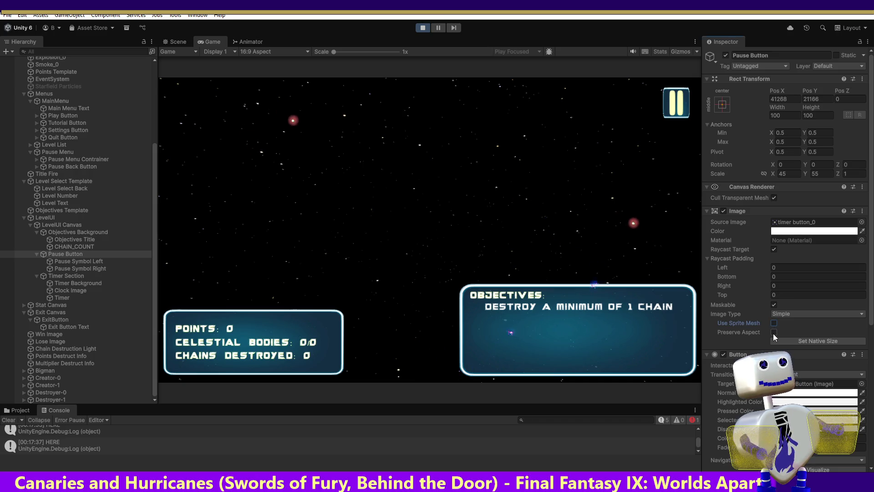
click(774, 332)
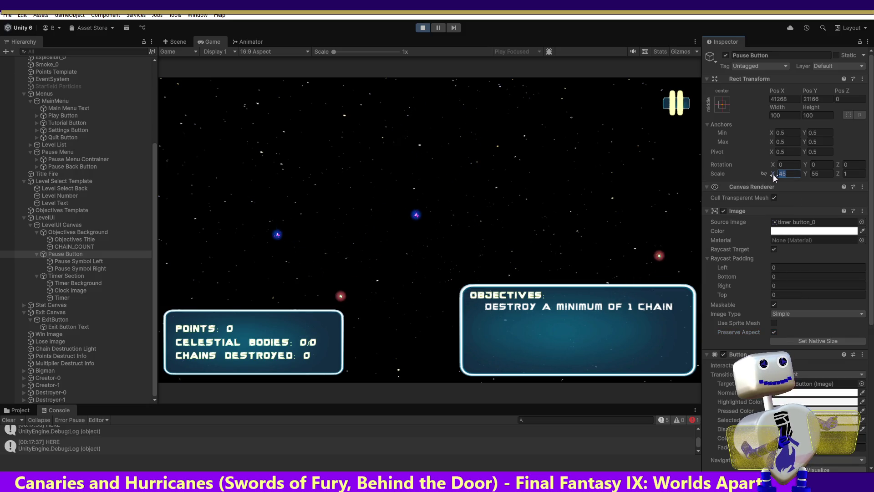
text(1)
click(818, 175)
text(1)
key(Return)
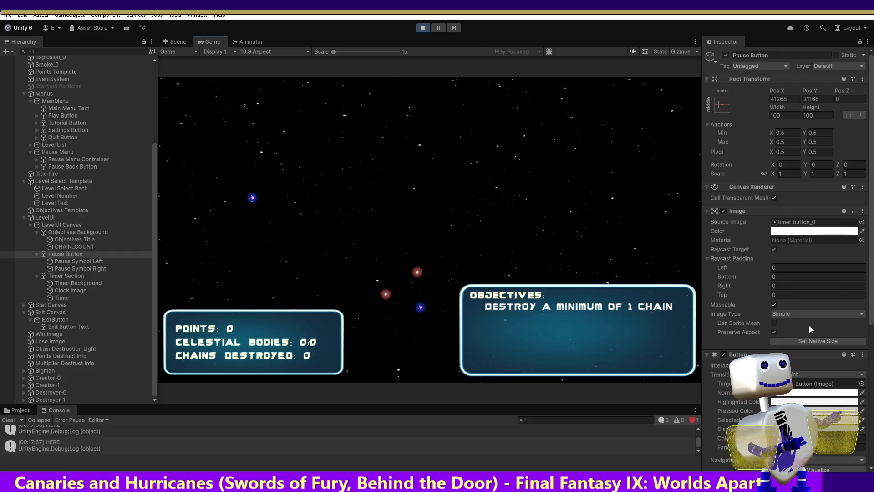
key(ctrl+z)
key(ctrl+z)
key(ctrl+z)
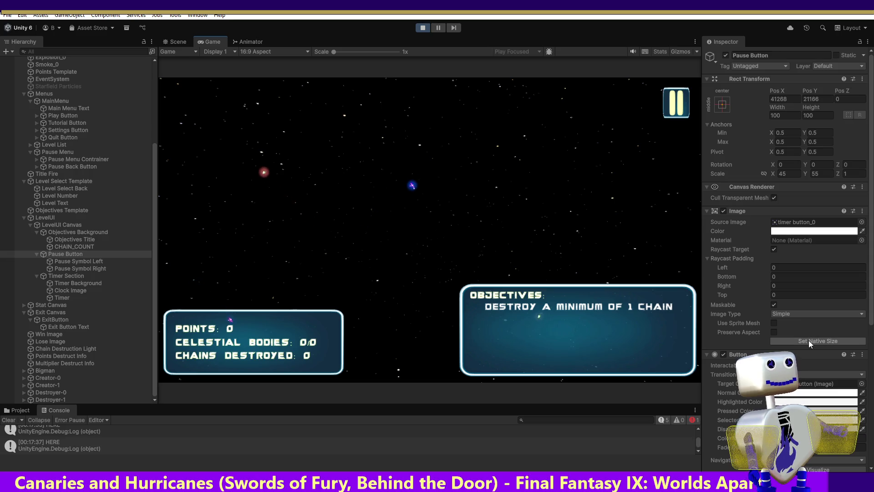
click(809, 340)
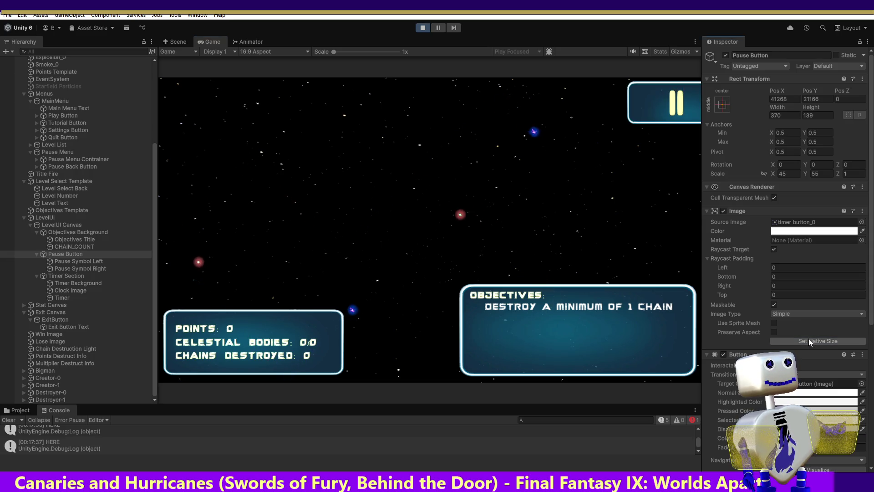
click(780, 173)
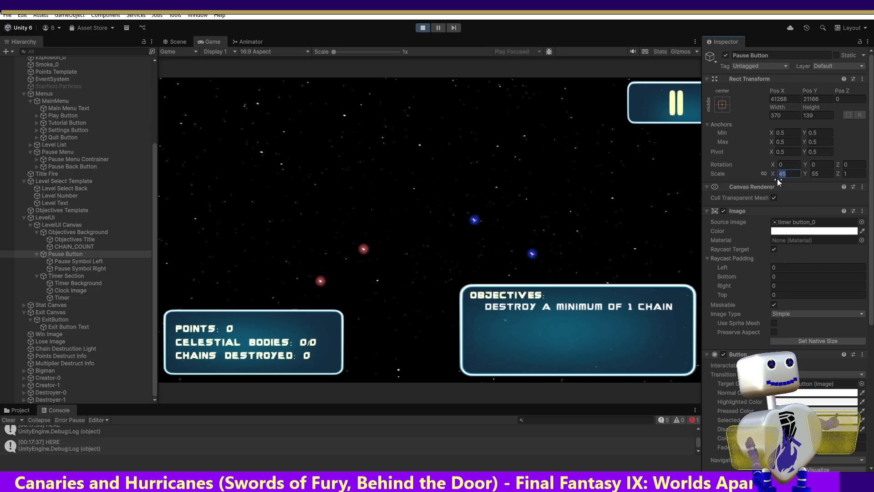
text(1)
click(814, 175)
key(Return)
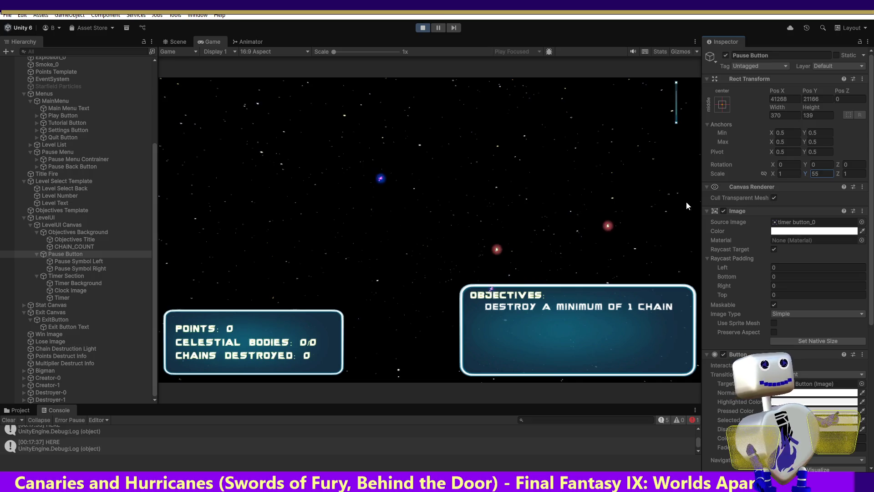
key(ctrl+z)
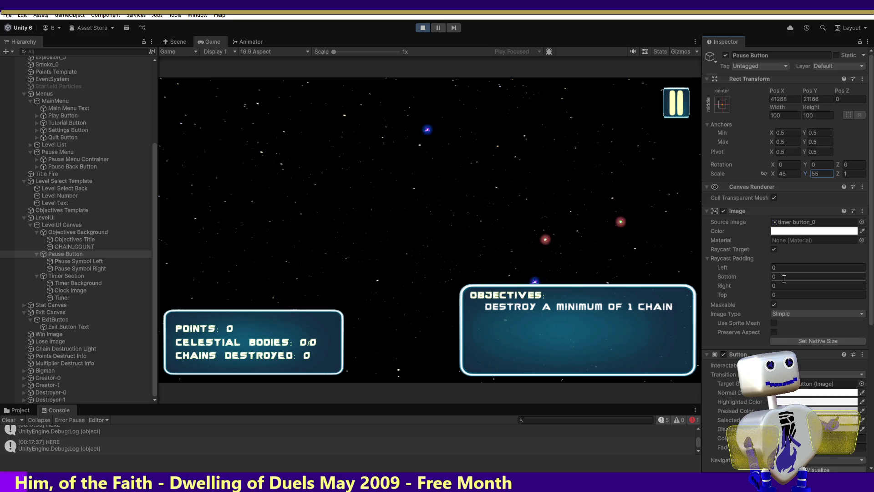
- Set the pause button's Bottom, Right and Top raycast padding to 100
click(785, 277)
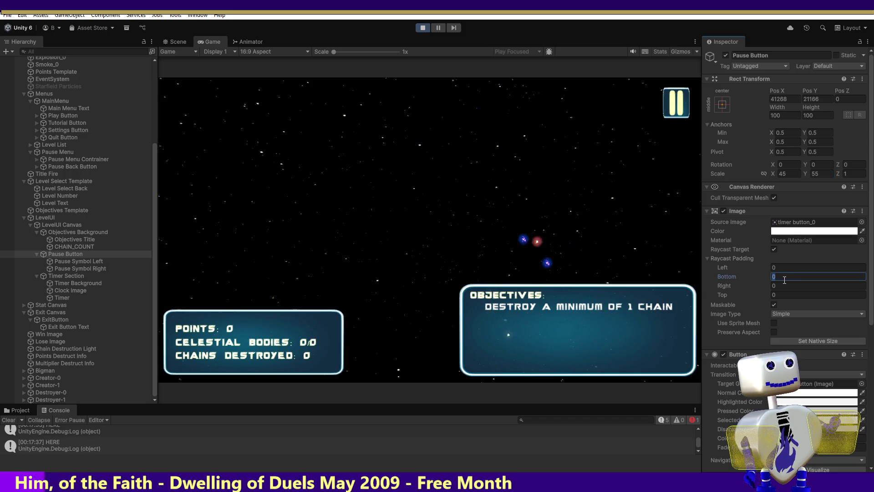
text(1)
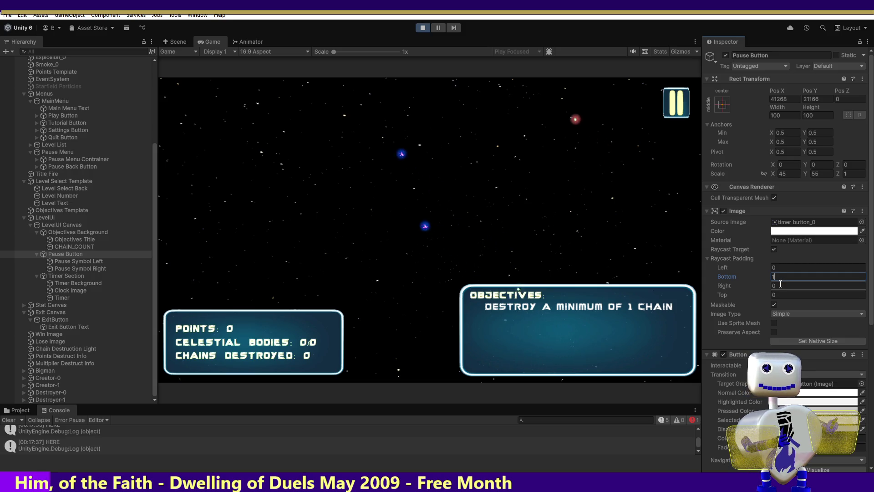
text(00)
key(Tab)
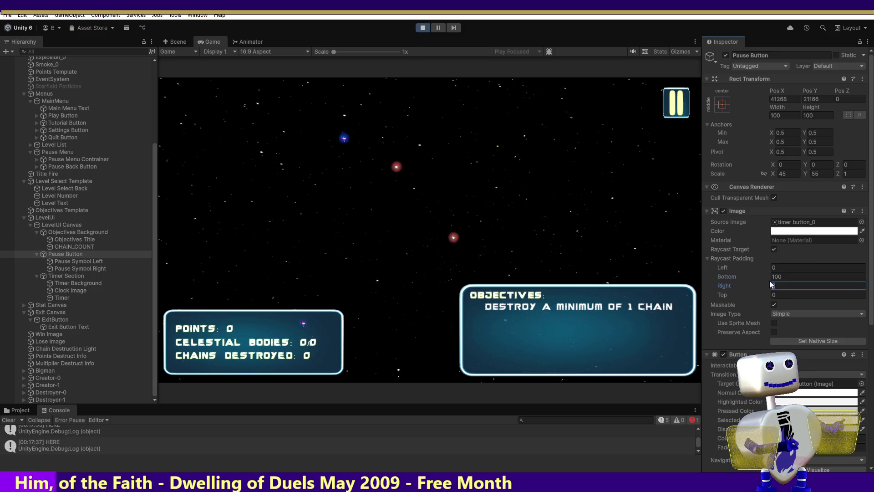
text(00)
key(Tab)
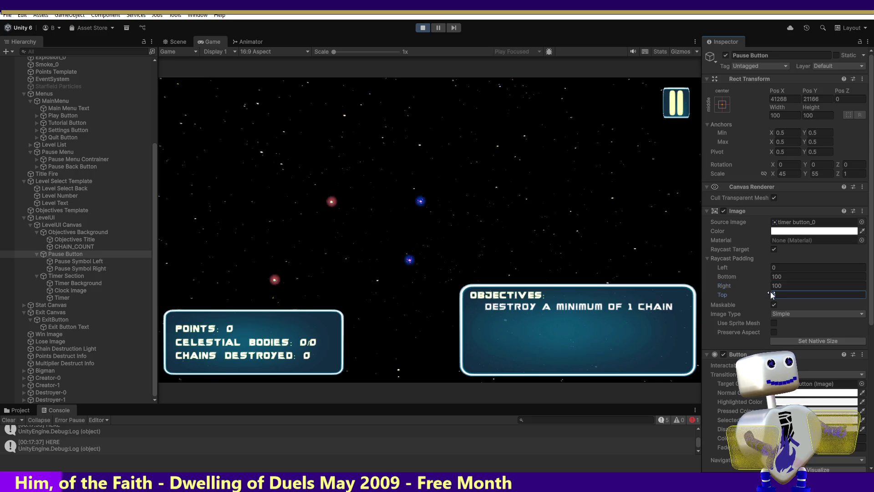
text(1)
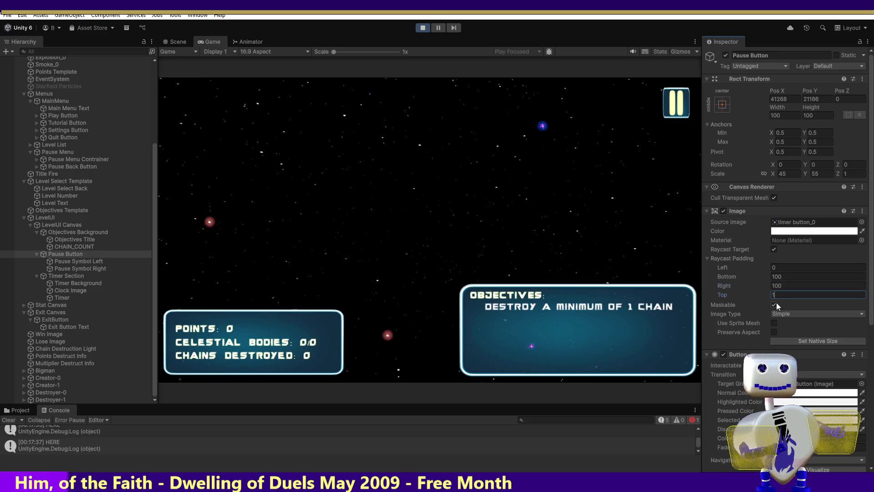
text(00)
key(Tab)
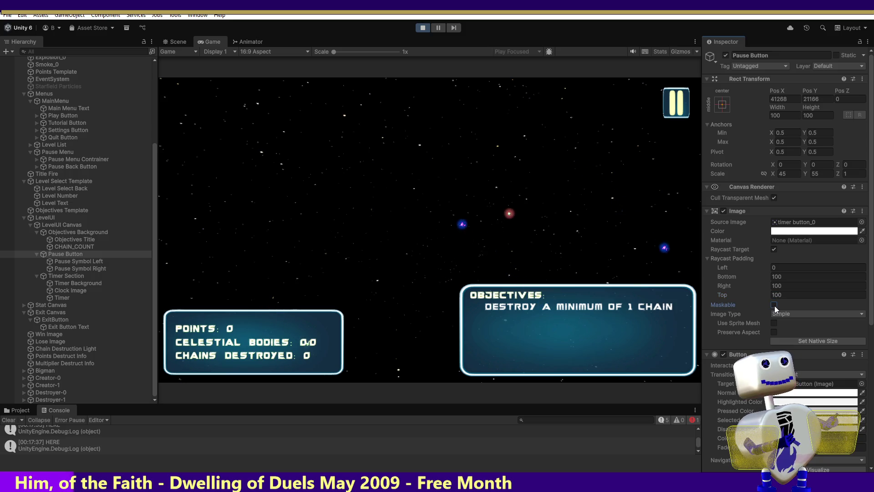
- Keep the image type as Simple and test the in-game pause button
click(781, 314)
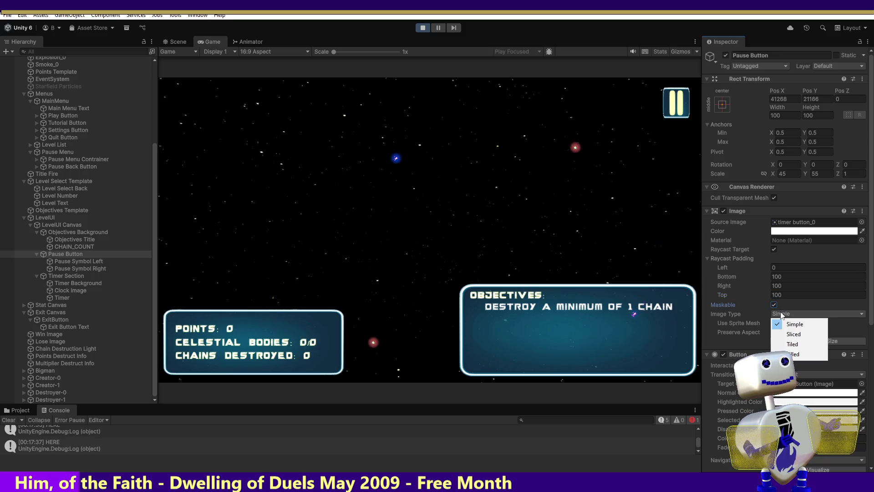
click(788, 302)
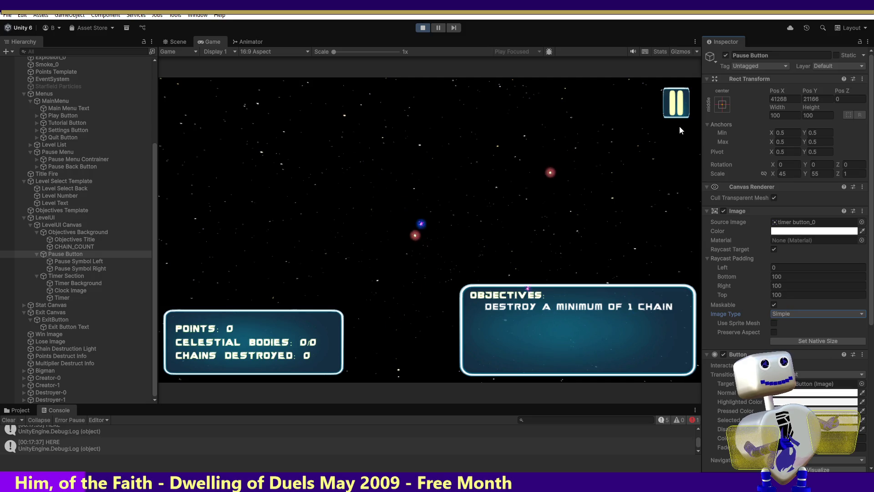
click(677, 98)
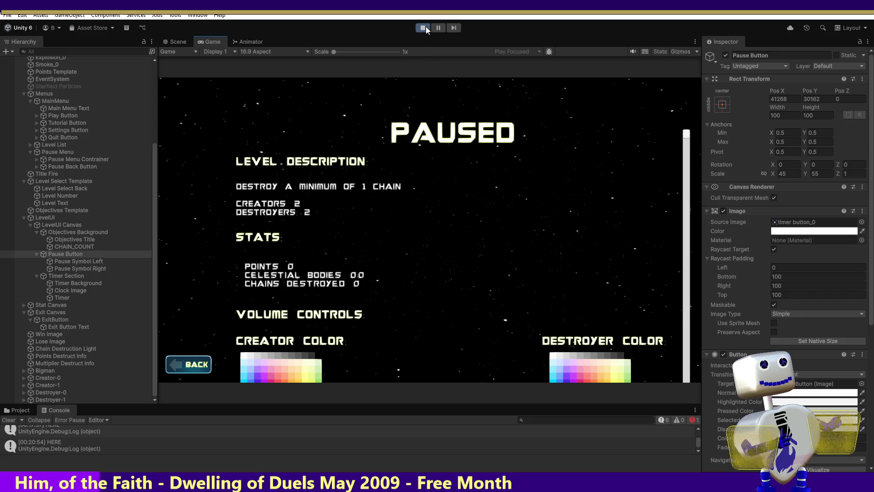
- Resume the game with BACK, reopen PAUSED with the pause button, then stop Play mode
click(194, 366)
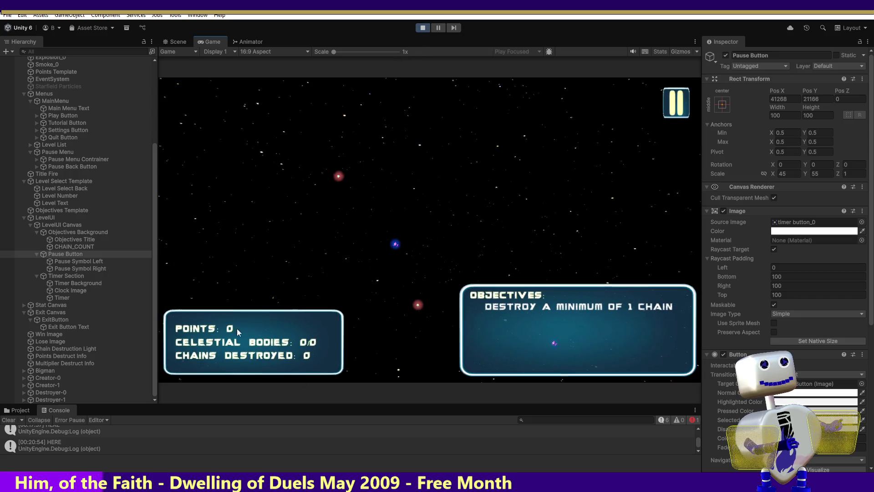
click(683, 94)
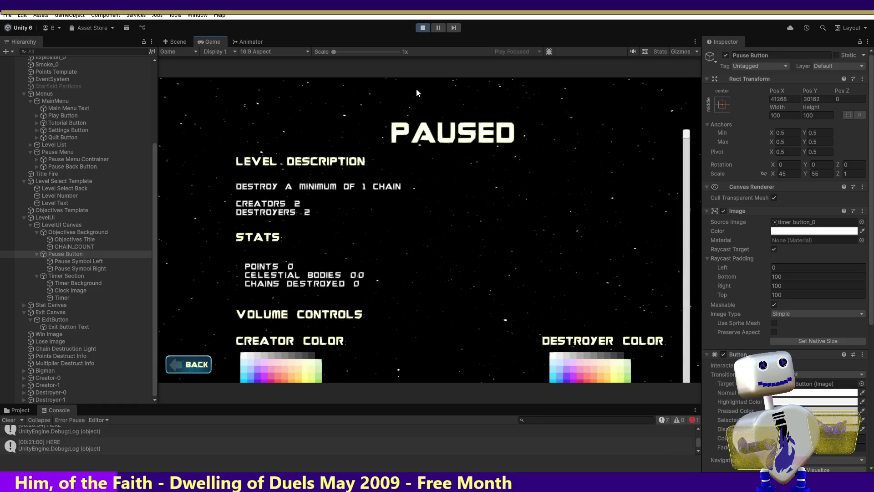
click(422, 28)
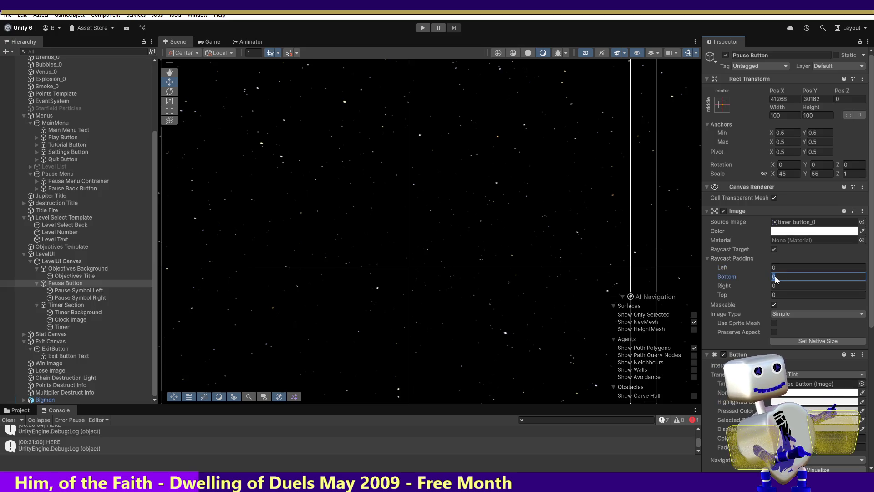
- Change the pause button's Bottom, Right and Top raycast padding to 150
text(0)
key(Tab)
text(0)
key(Tab)
text(150)
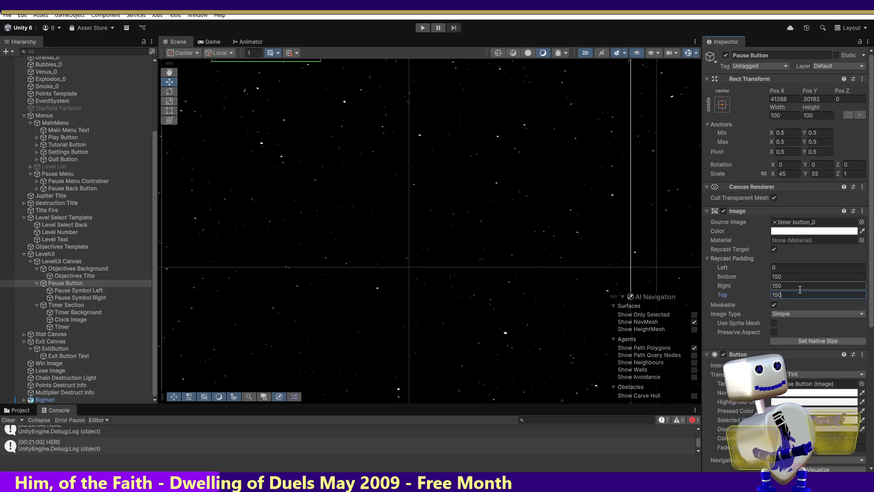
- Enter Play mode and launch the Skill Challenge level from the game's menu
click(424, 28)
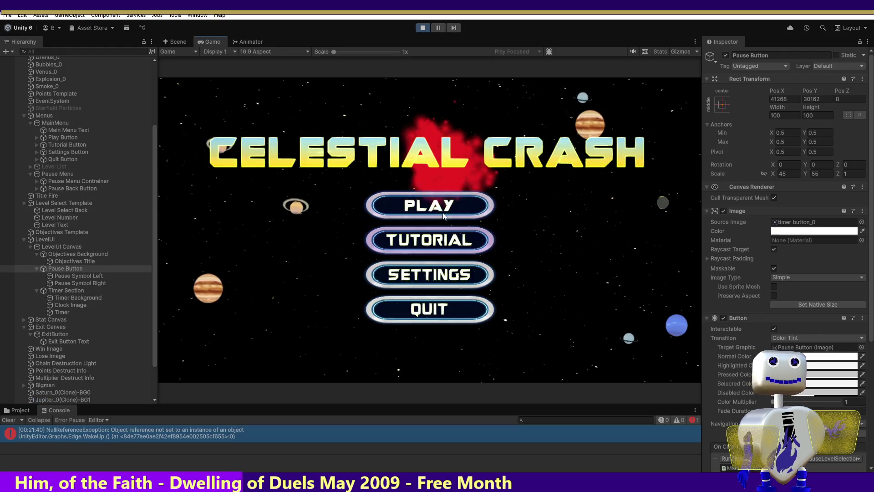
click(436, 203)
click(453, 209)
click(612, 250)
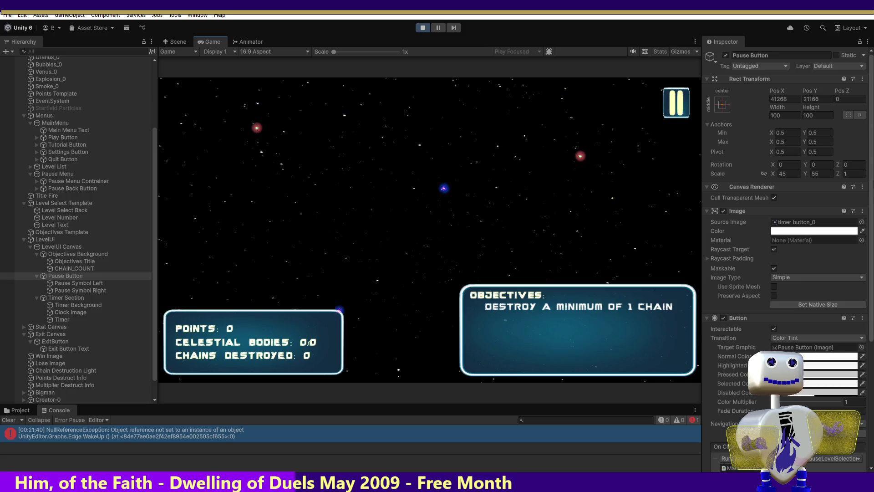
drag(871, 182, 869, 314)
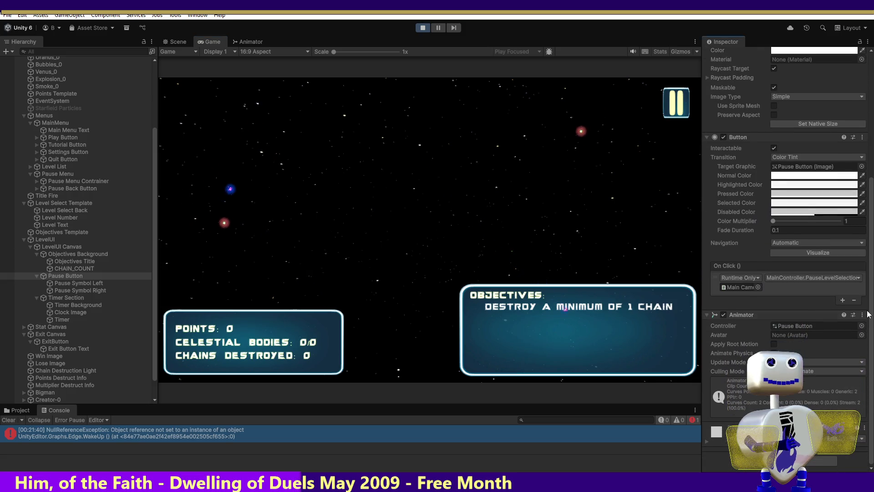
- Try Bottom raycast padding of 300, then 500, and revert it to 150
scroll(811, 274, up, 5)
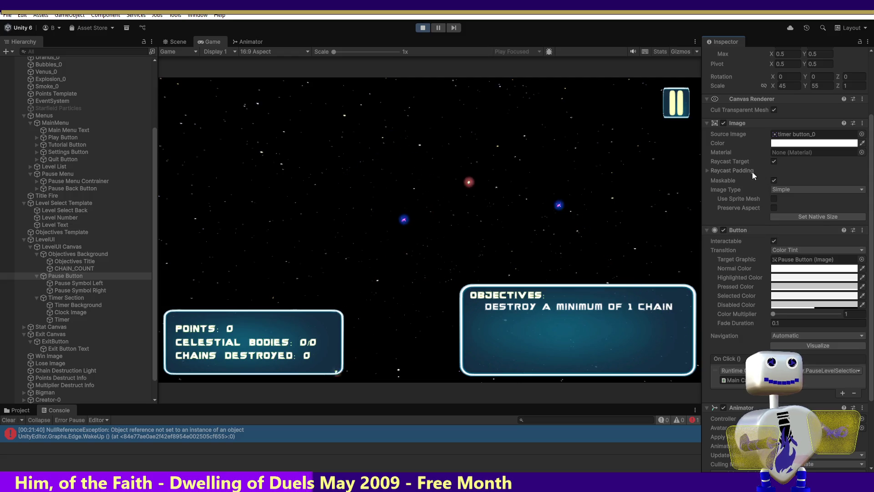
click(708, 169)
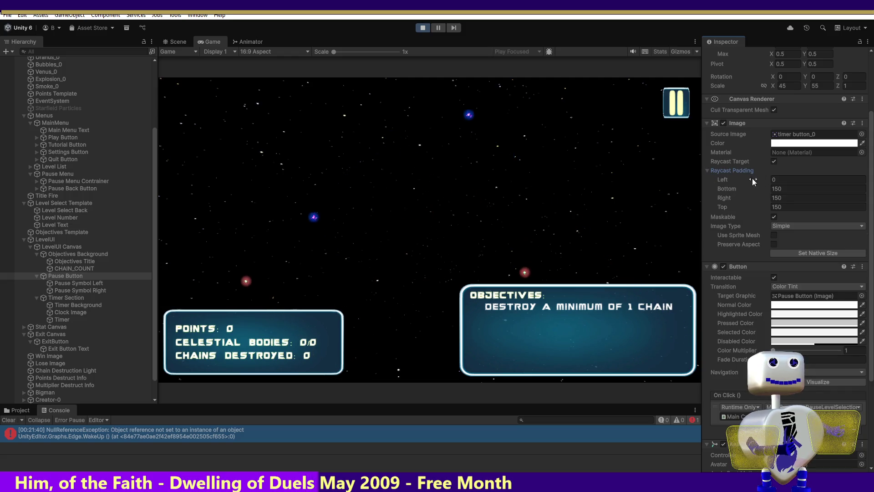
click(784, 189)
text(3)
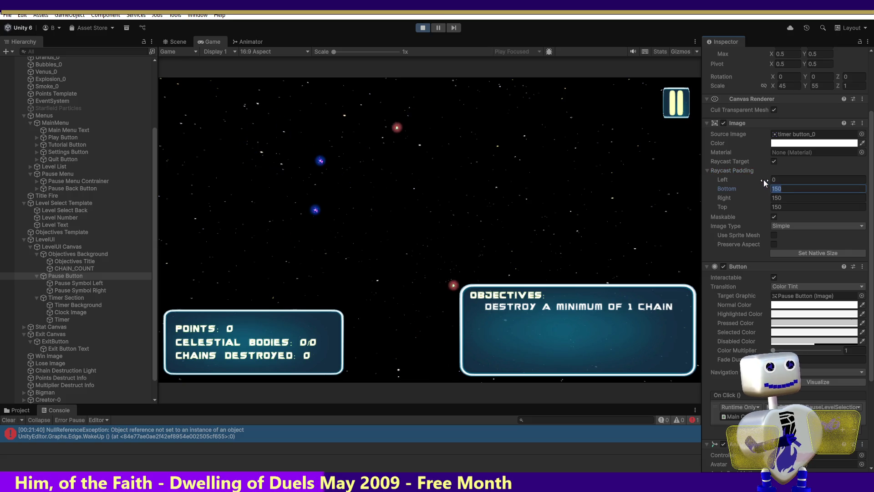
text(00)
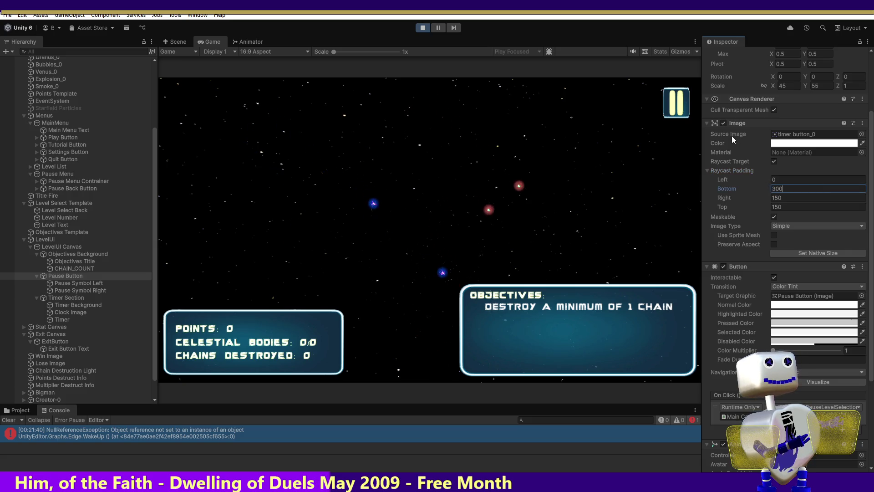
click(690, 92)
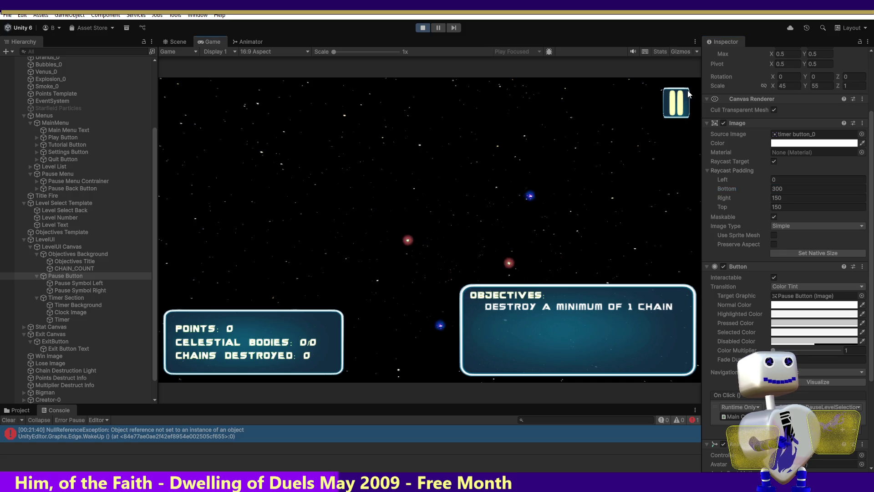
click(780, 189)
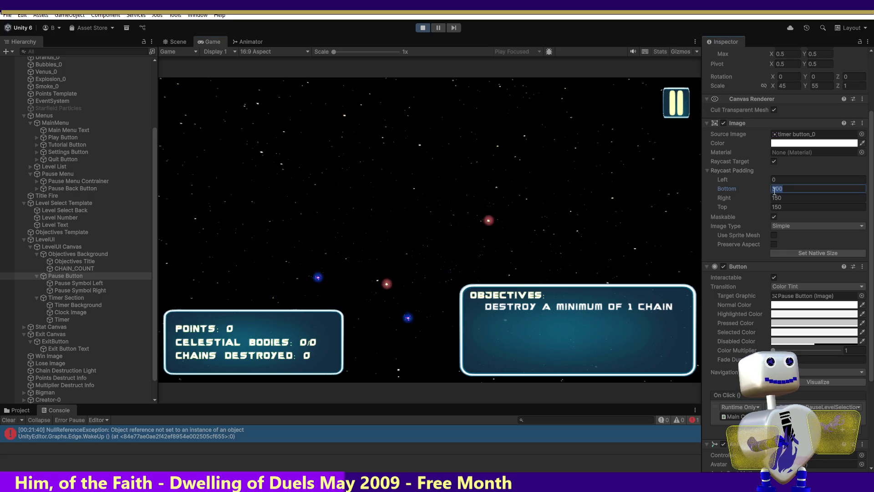
text(50)
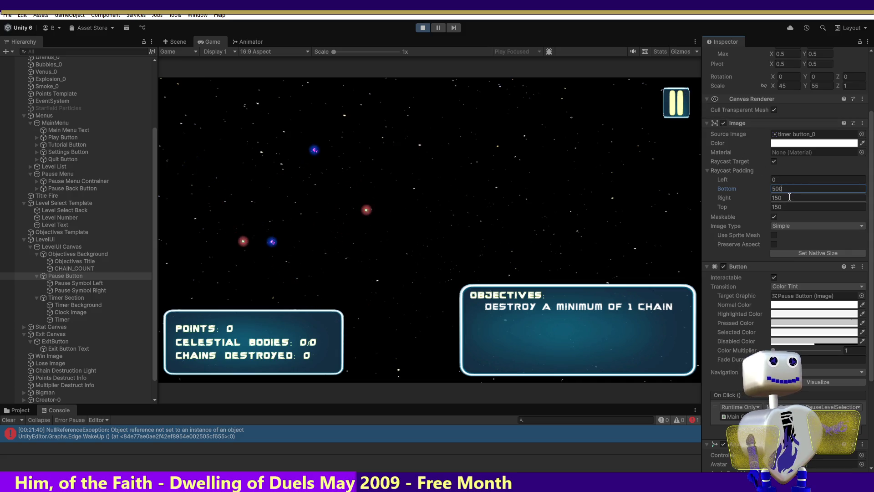
key(super+x)
key(Escape)
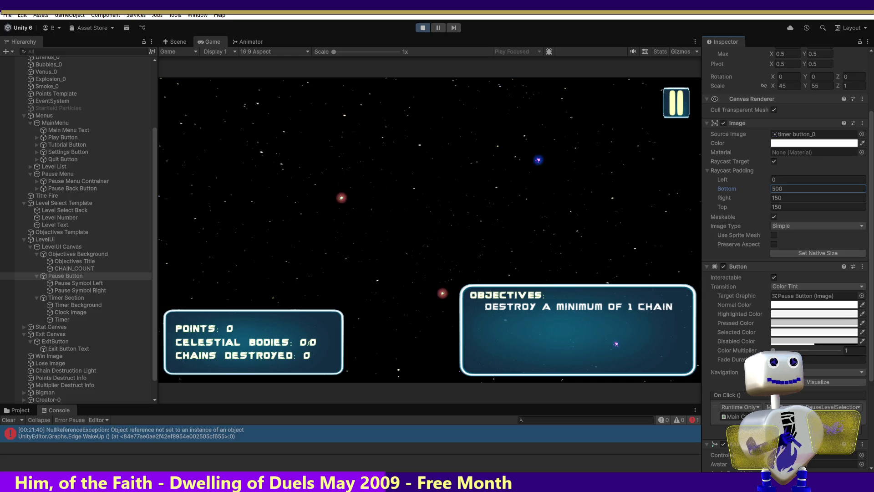
click(677, 324)
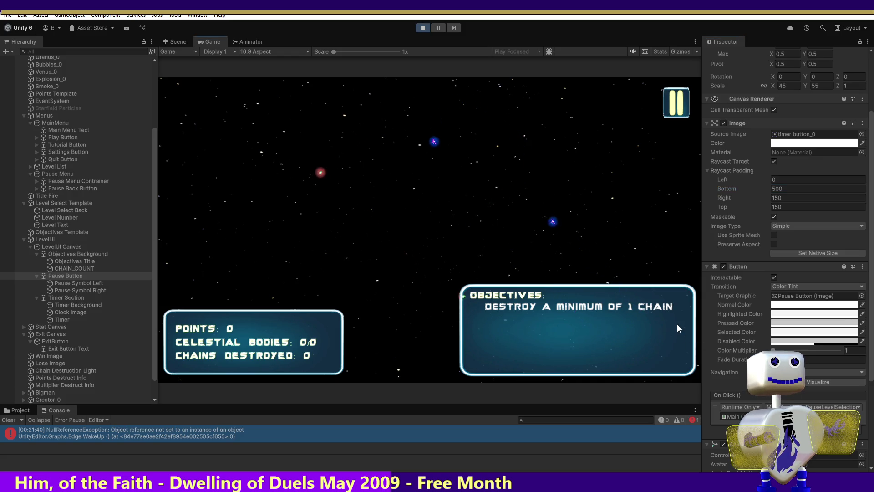
key(ctrl+z)
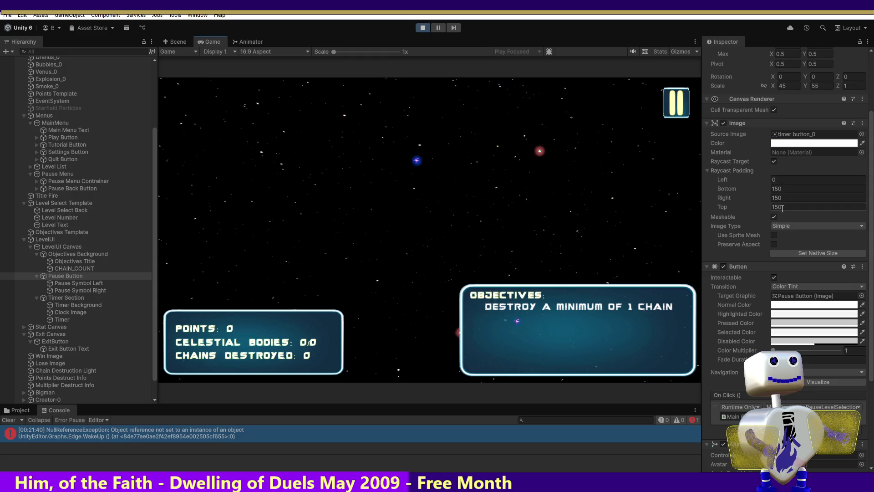
- Set the Top raycast padding to 300, then start replacing it with 500
click(782, 207)
text(300)
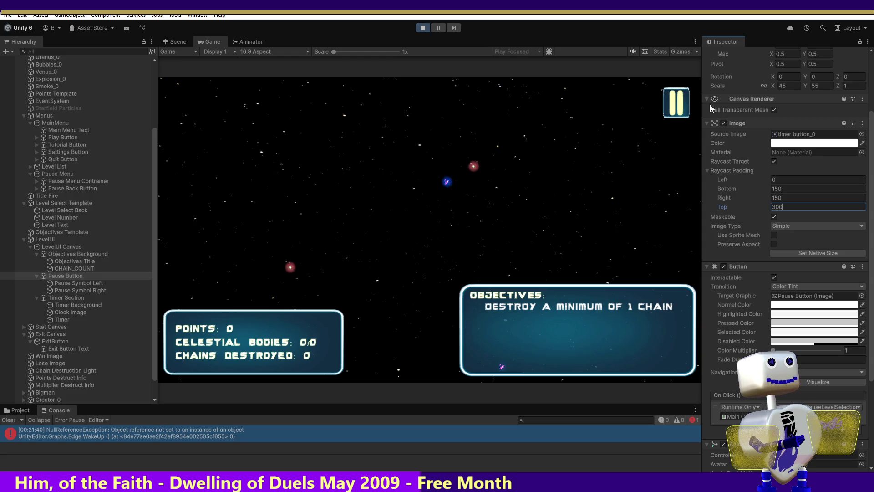
key(Return)
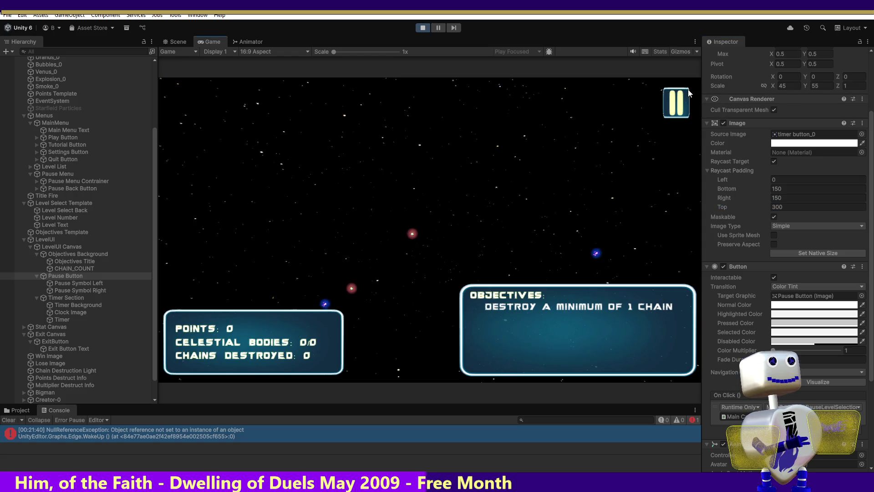
click(784, 208)
text(500)
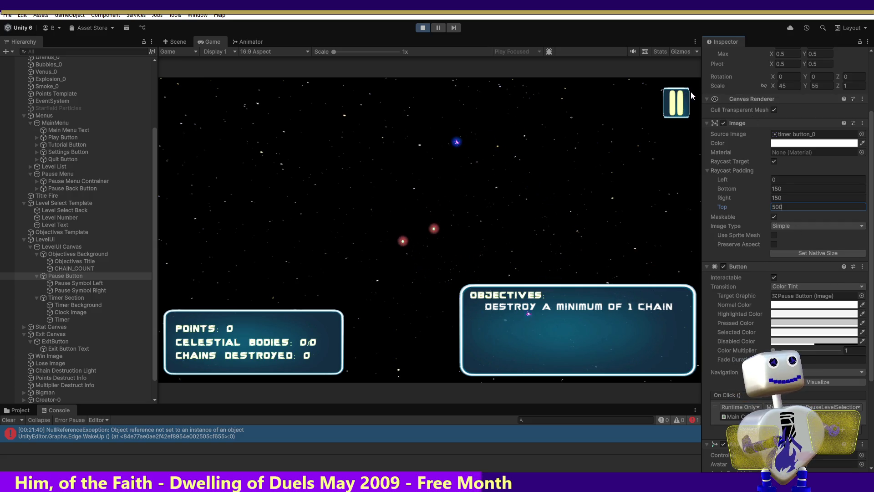
- Commit Top padding of 500, open PAUSED with the in-game pause button, then resume via BACK
key(Return)
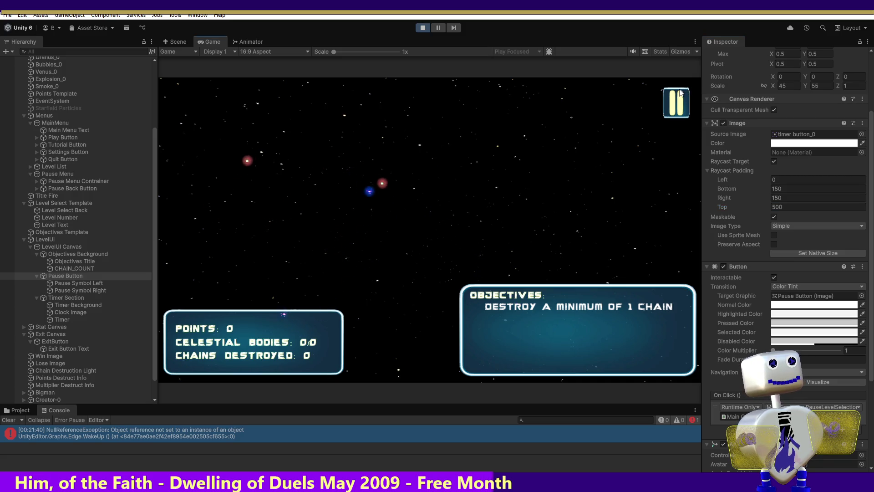
click(680, 93)
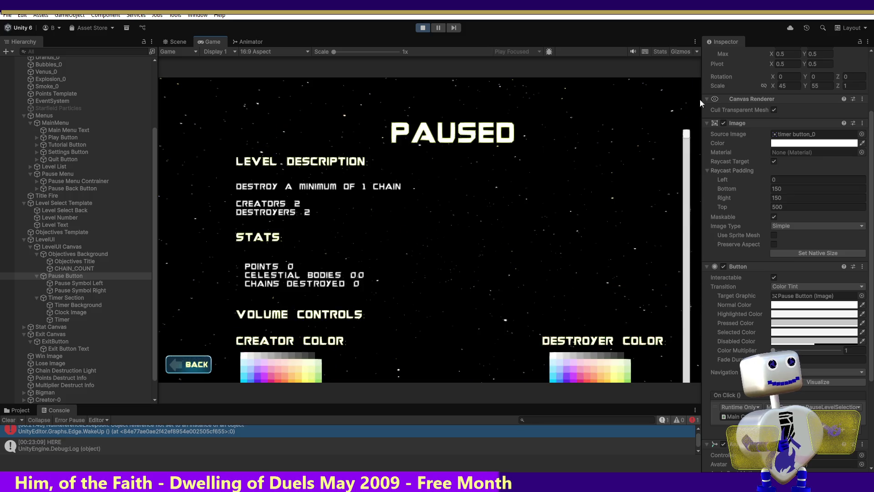
click(187, 366)
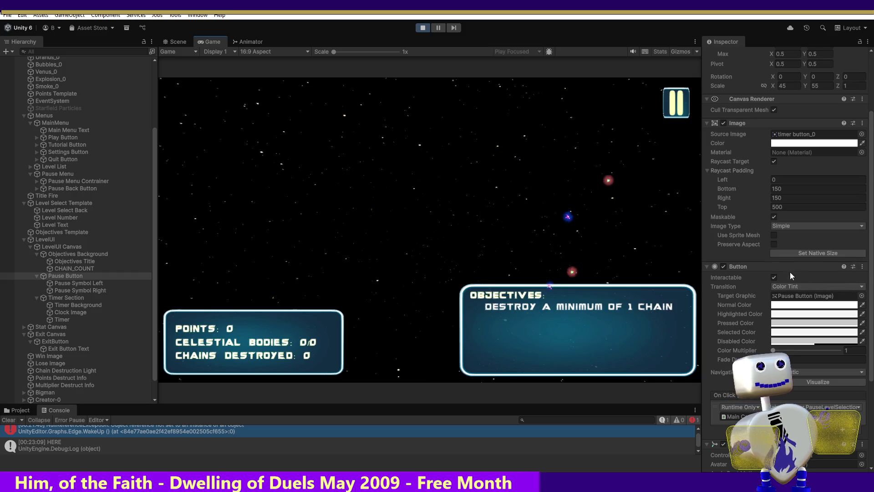
- Copy the Pause Back Button's Button component, then stop the running game
click(96, 189)
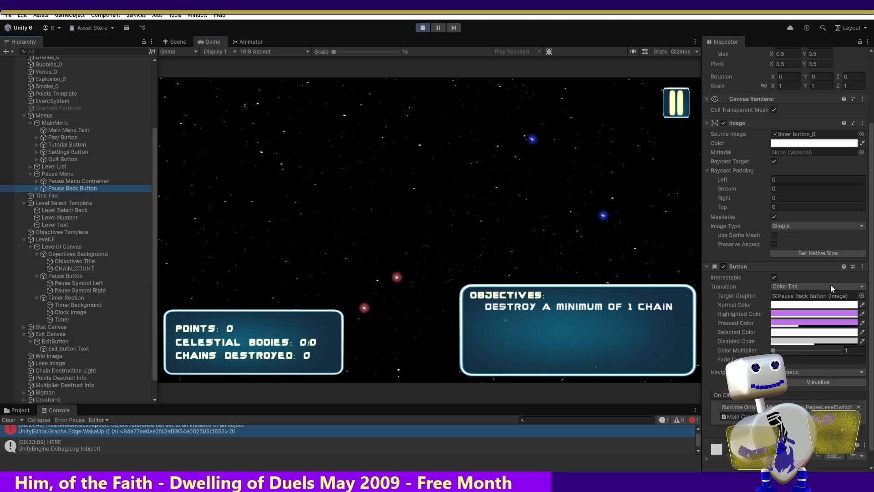
click(862, 266)
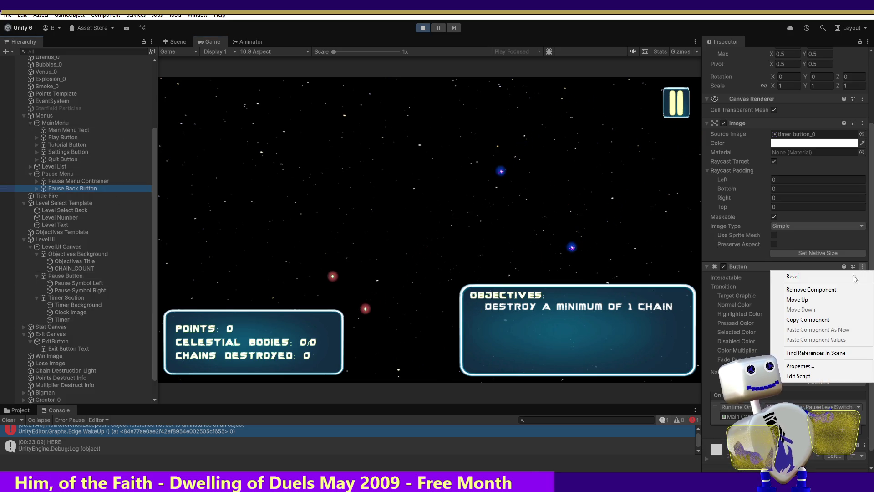
click(808, 320)
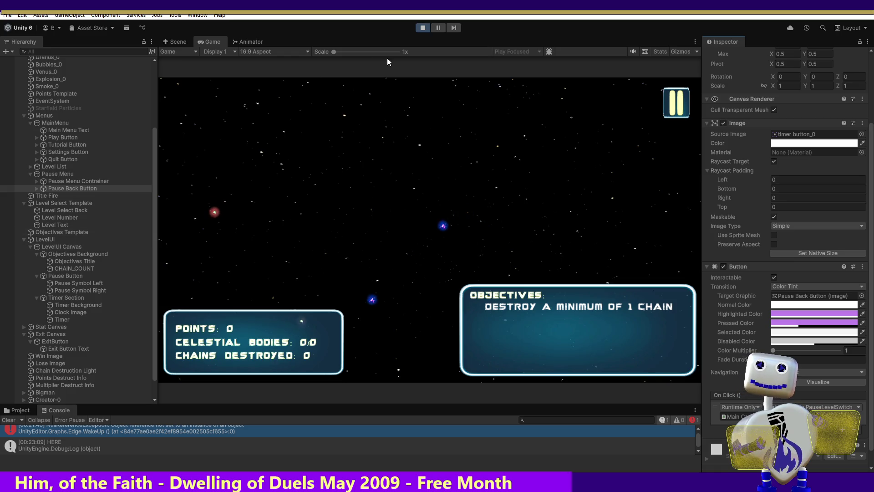
click(422, 28)
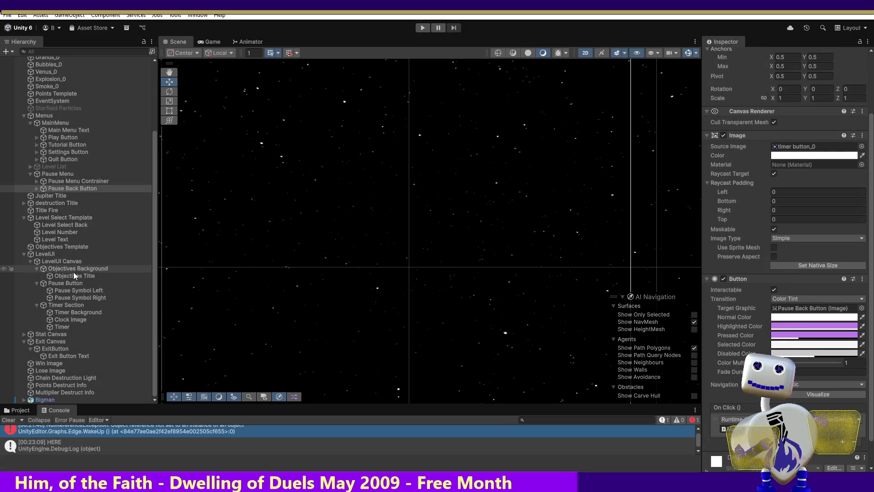
- Replace the Pause Button's Button component with the pasted copy and start the game
click(65, 283)
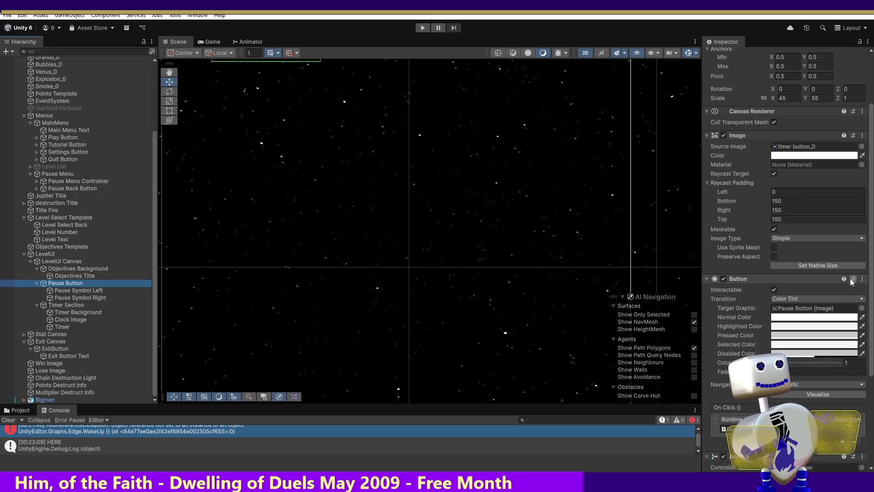
click(871, 366)
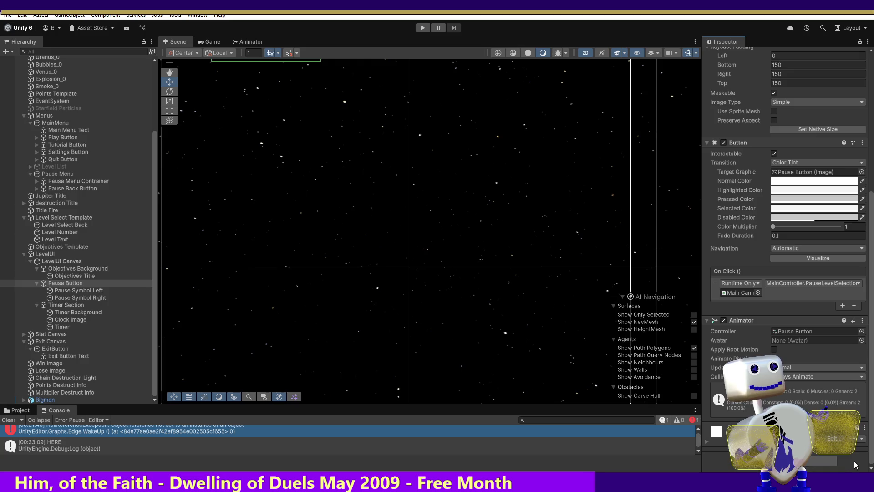
click(862, 143)
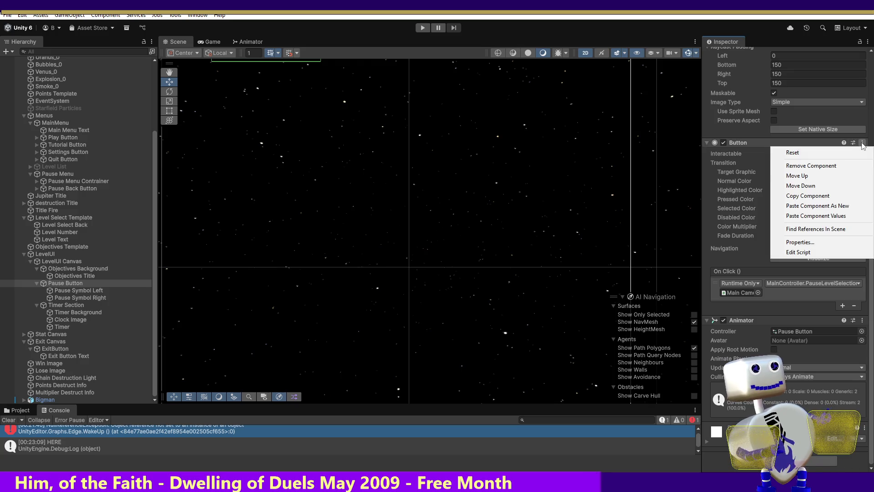
click(843, 207)
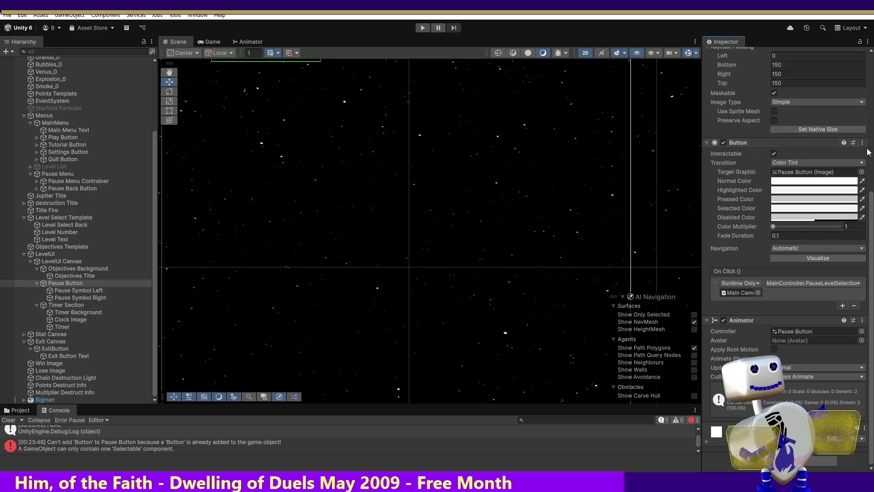
click(862, 142)
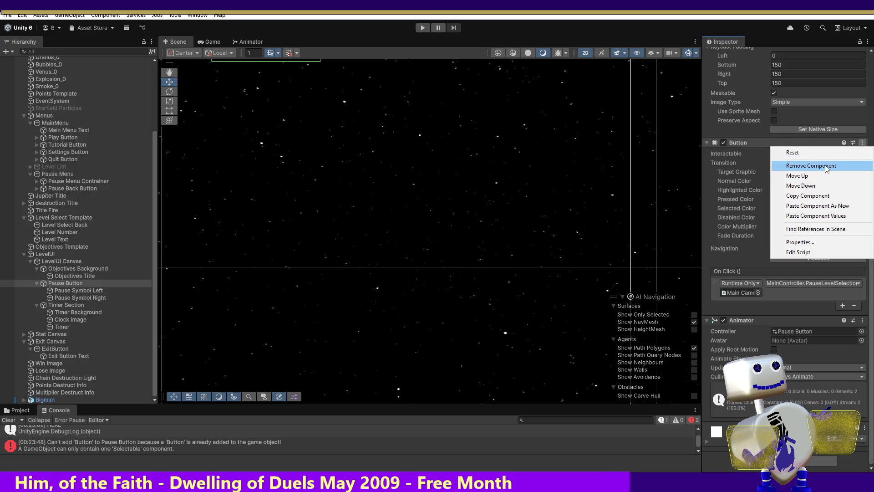
click(827, 166)
click(862, 152)
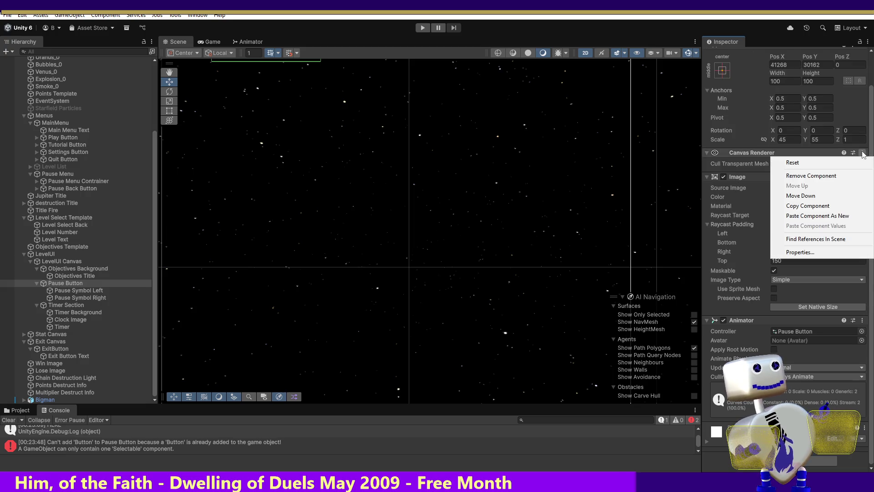
click(830, 215)
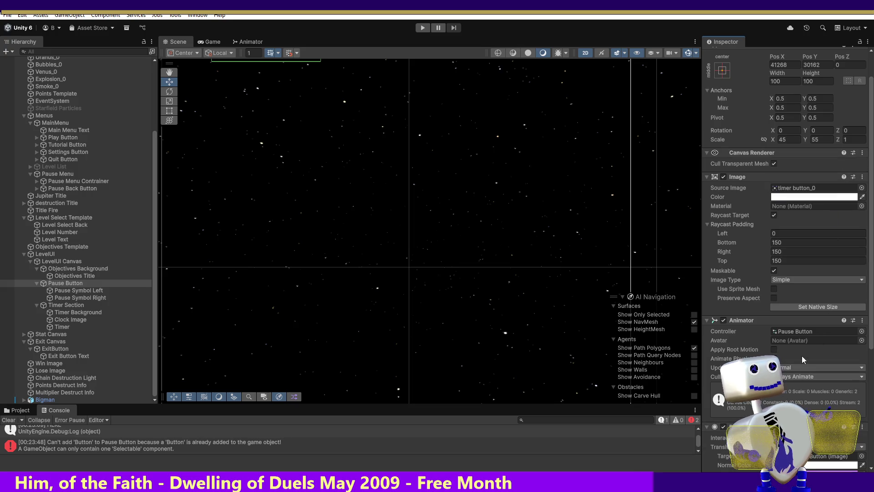
click(422, 28)
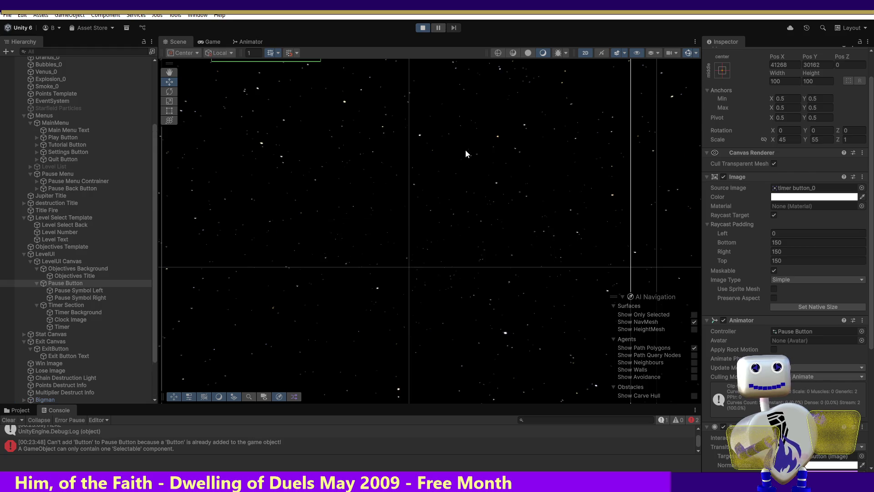
- Start the Skill Challenge level, then open, close and reopen the PAUSED menu
click(435, 203)
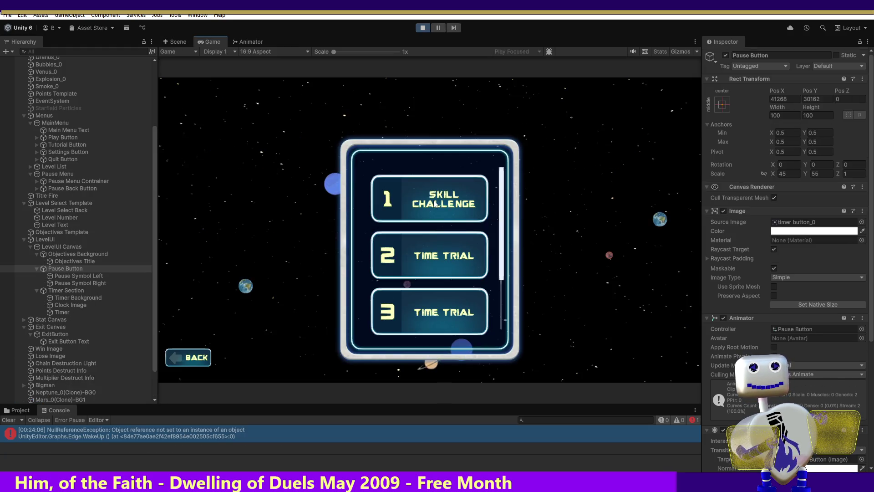
click(433, 200)
click(632, 250)
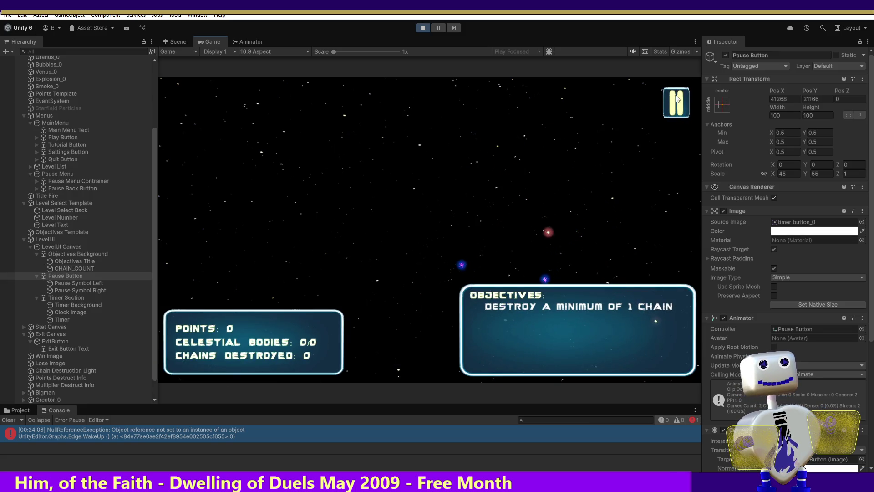
click(676, 98)
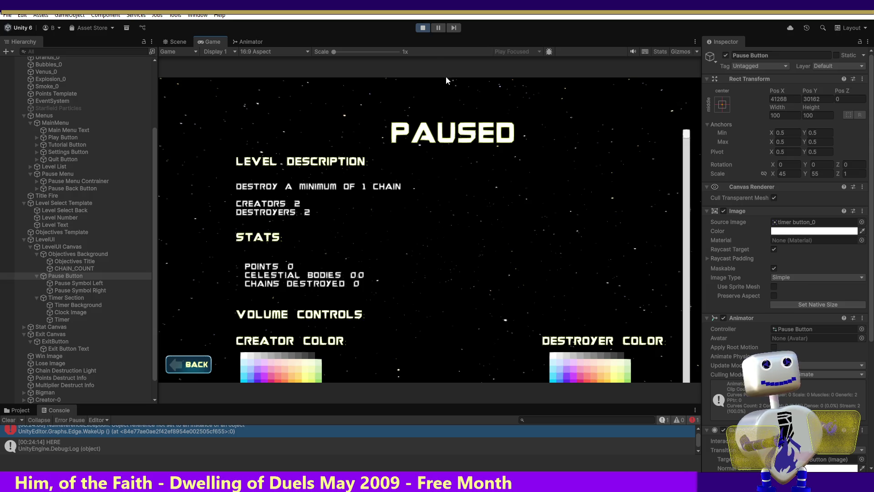
click(188, 364)
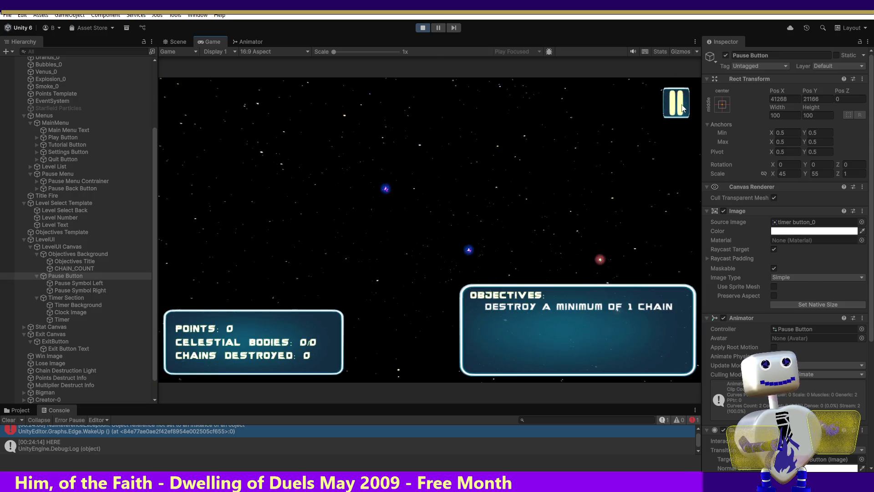
click(675, 98)
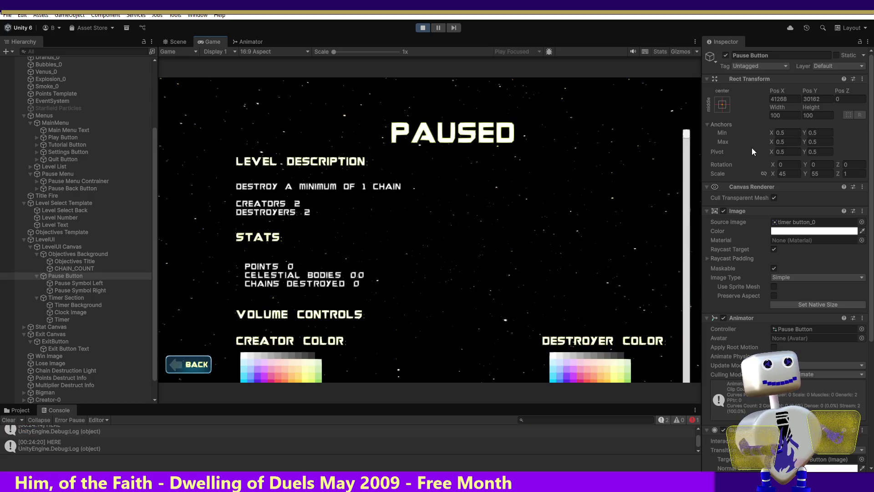
- Stop and restart Play mode, then re-enter the Skill Challenge level
click(423, 29)
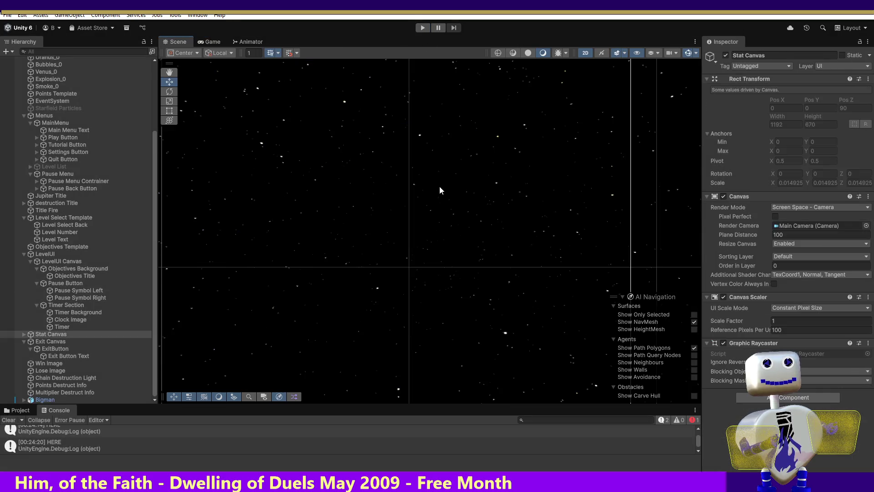
click(422, 27)
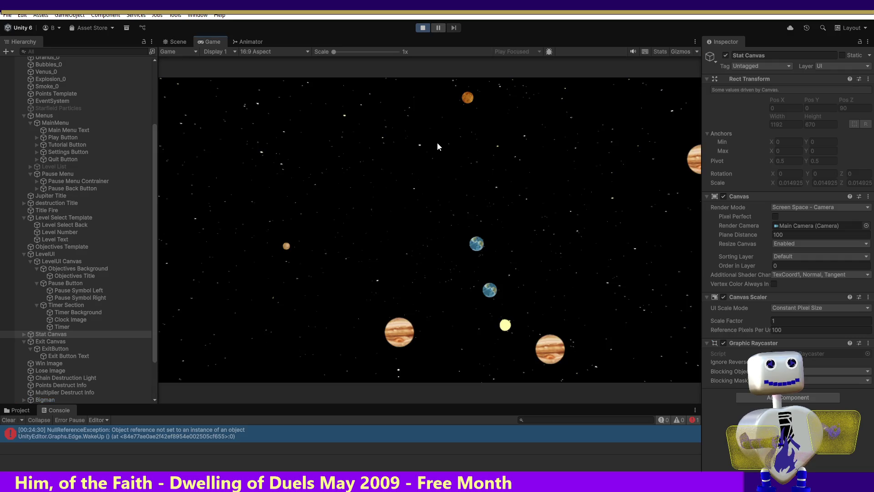
click(452, 203)
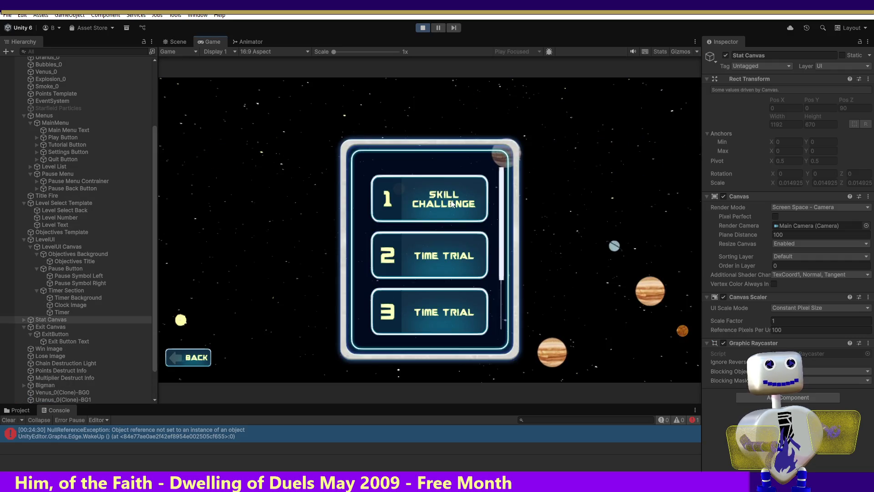
click(452, 204)
click(644, 248)
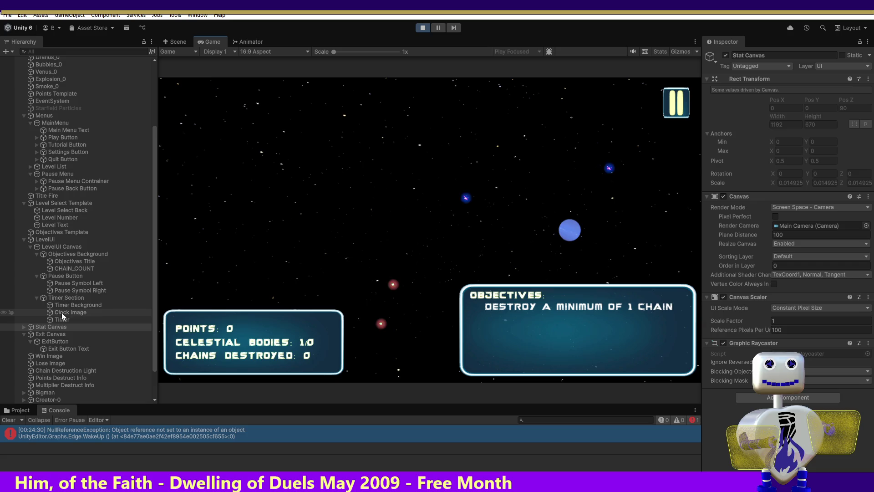
- Select the Pause Button and show its Raycast Padding values
click(60, 278)
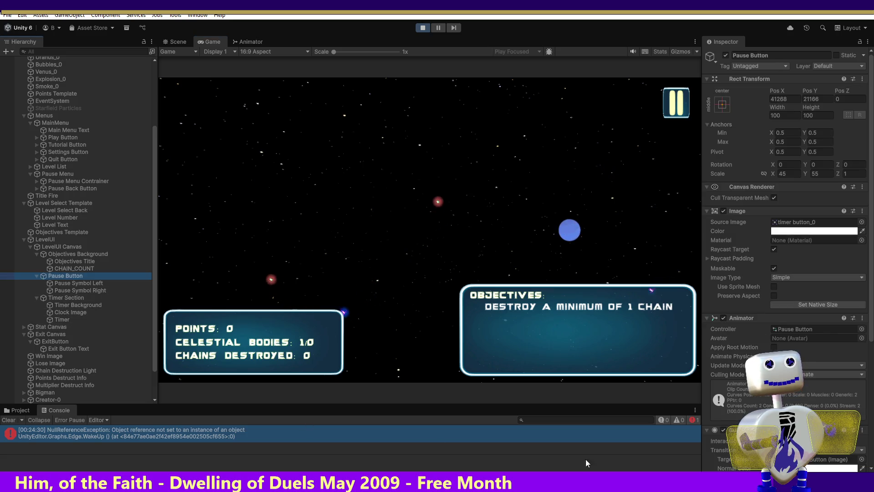
click(871, 347)
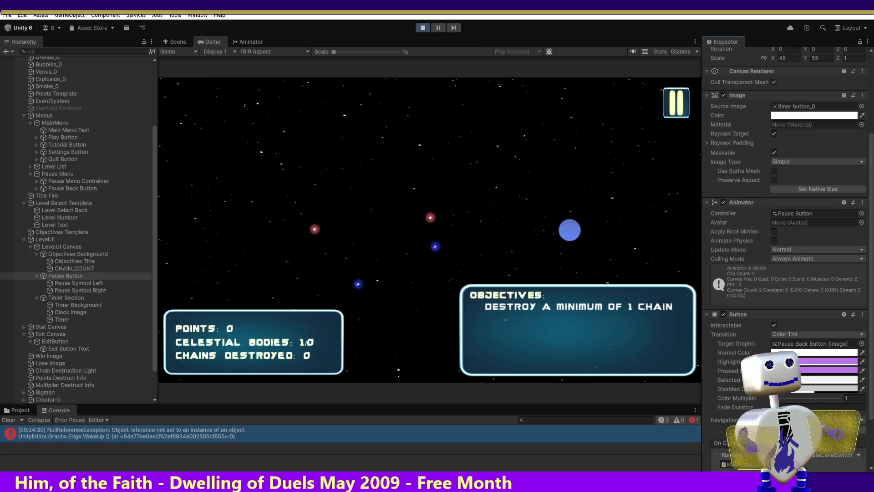
mouse_move(873, 371)
mouse_down()
mouse_move(873, 417)
mouse_move(873, 292)
mouse_up()
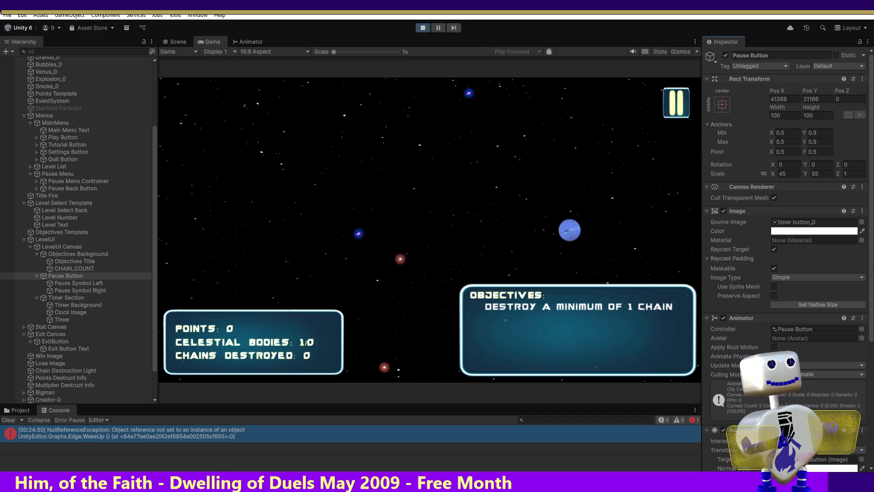
click(708, 257)
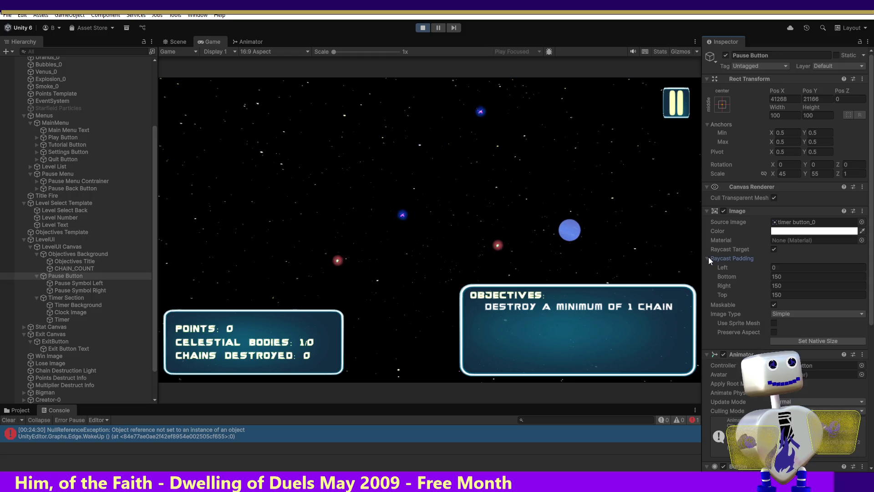
- Raise the pause button's Bottom, Right and Top raycast padding to 5000
click(763, 275)
text(500)
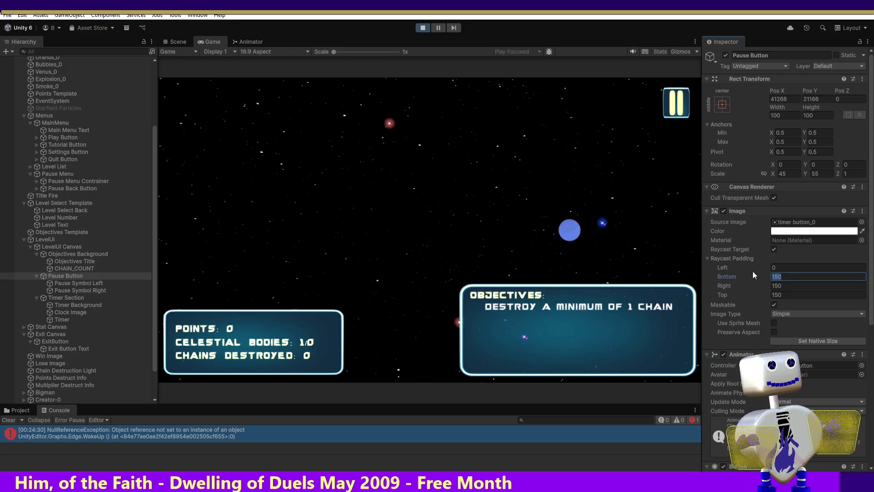
text(5000)
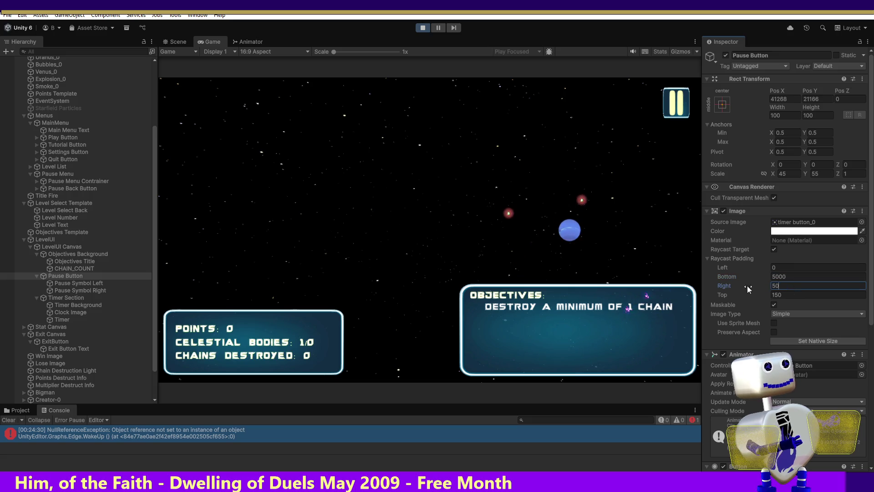
click(774, 294)
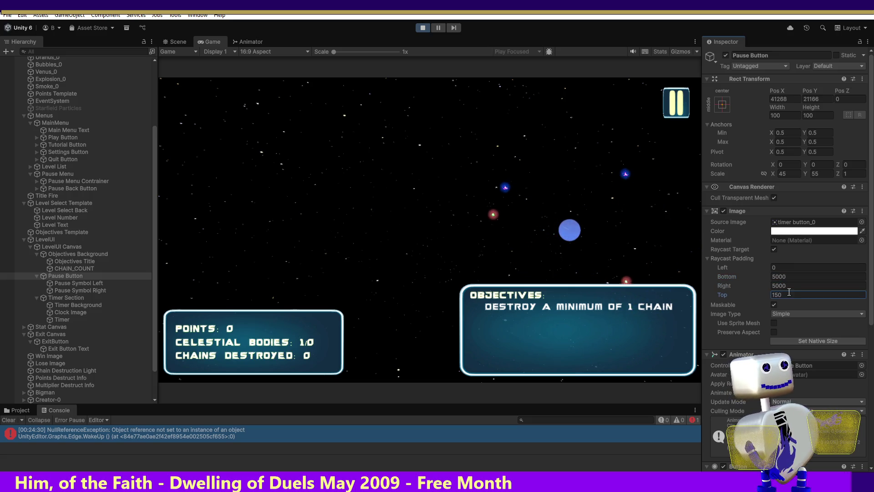
text(5000)
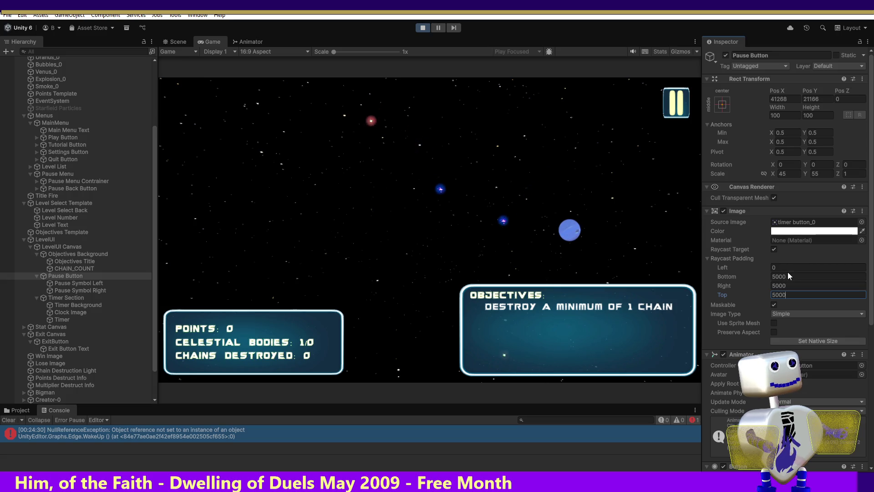
click(674, 113)
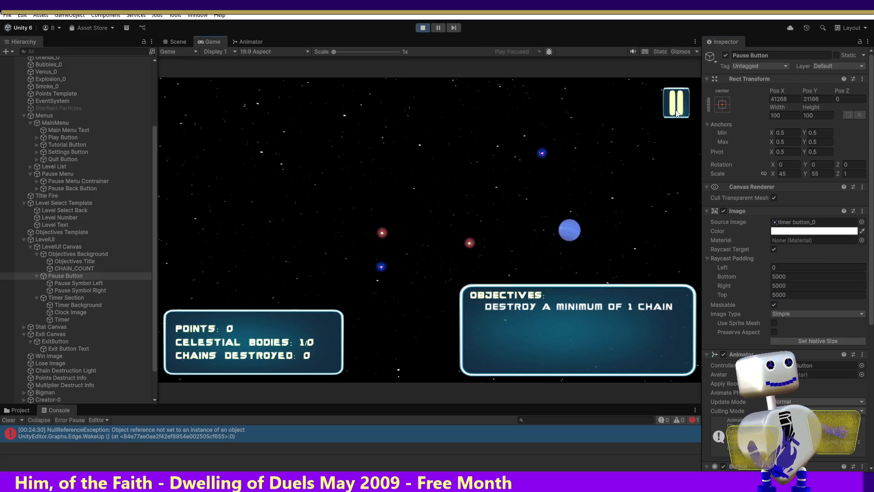
- Open and close the PAUSED menu, stop with Ctrl+P, then restart the first level
click(679, 96)
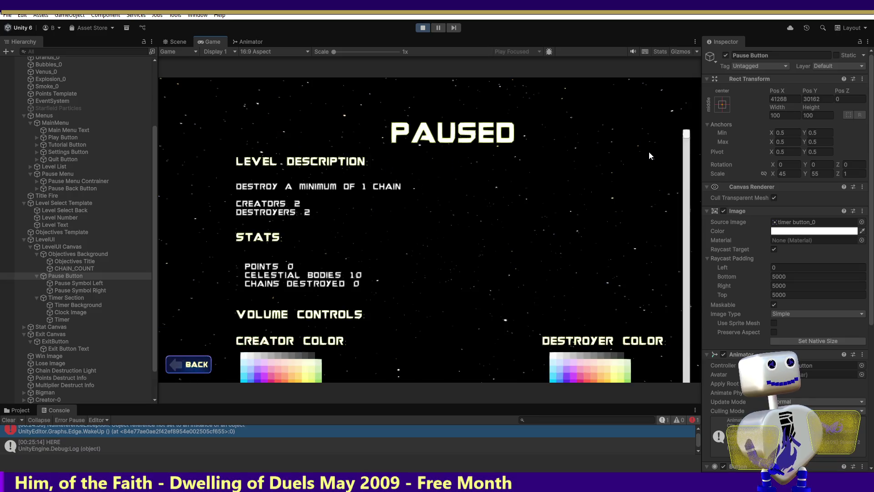
click(193, 367)
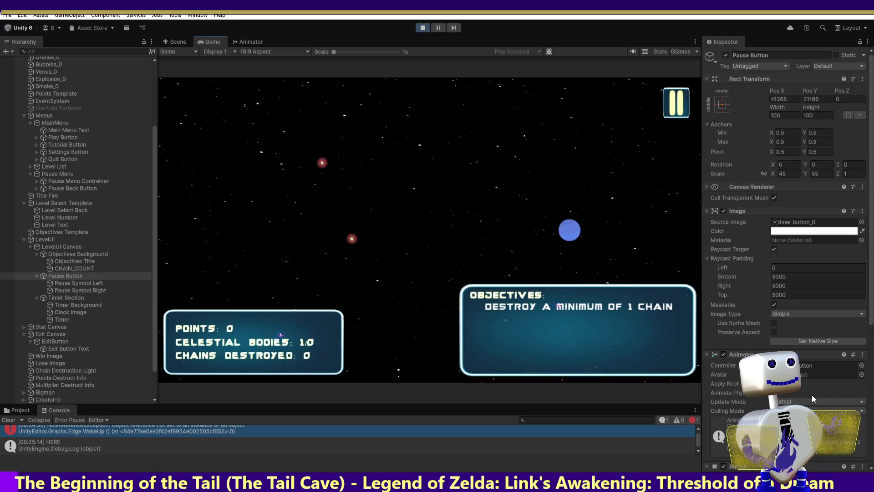
scroll(871, 317, down, 6)
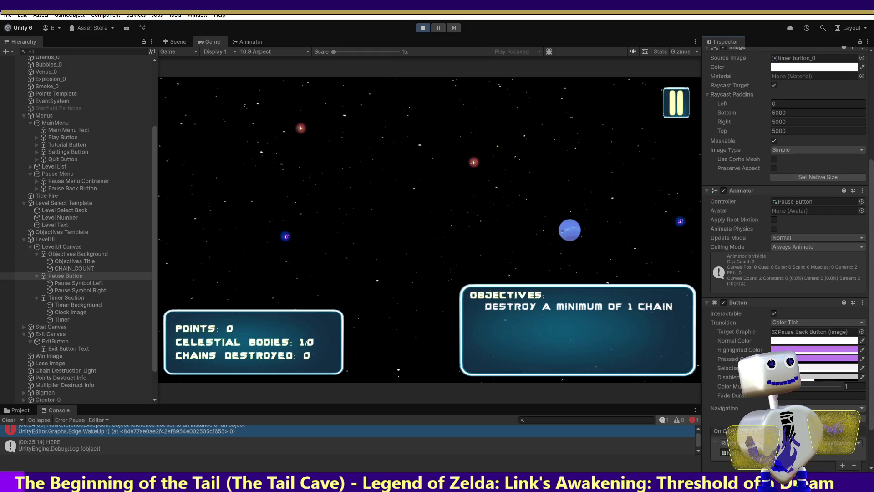
scroll(870, 317, down, 1)
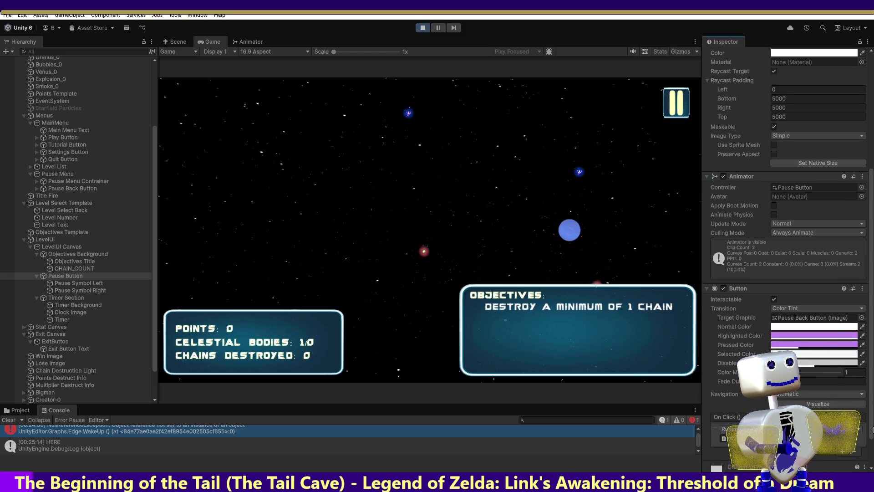
key(ctrl+p)
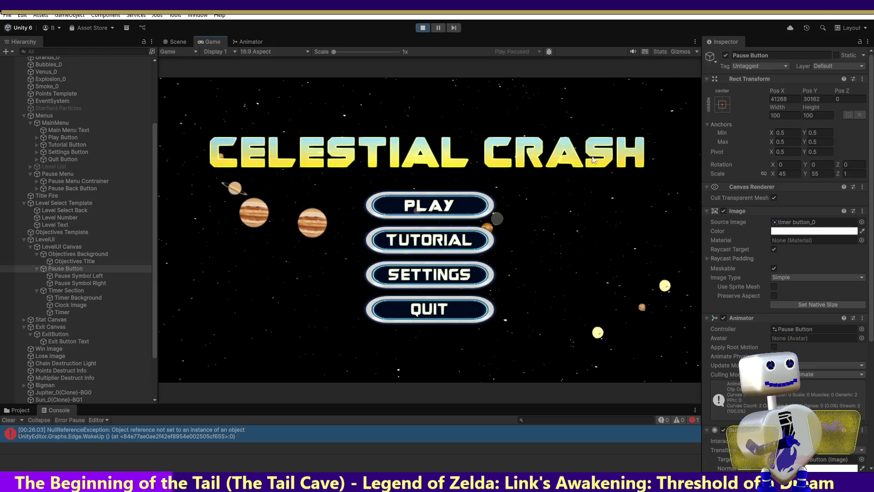
click(428, 203)
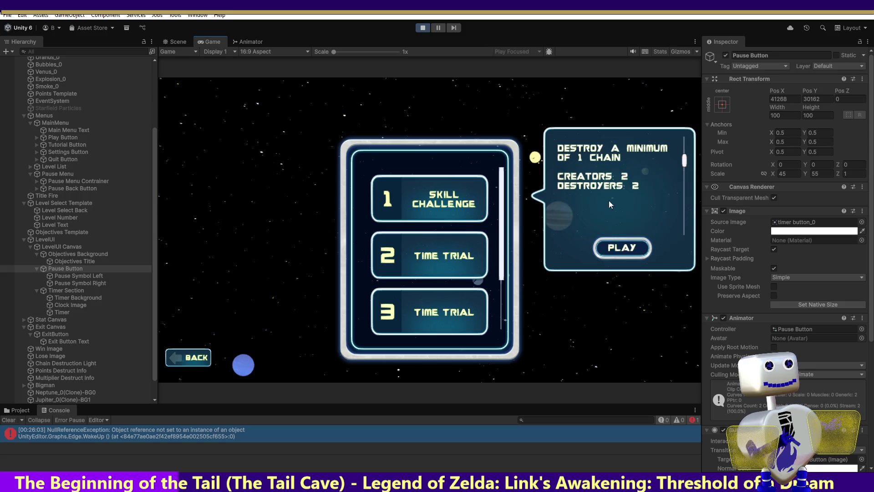
click(623, 249)
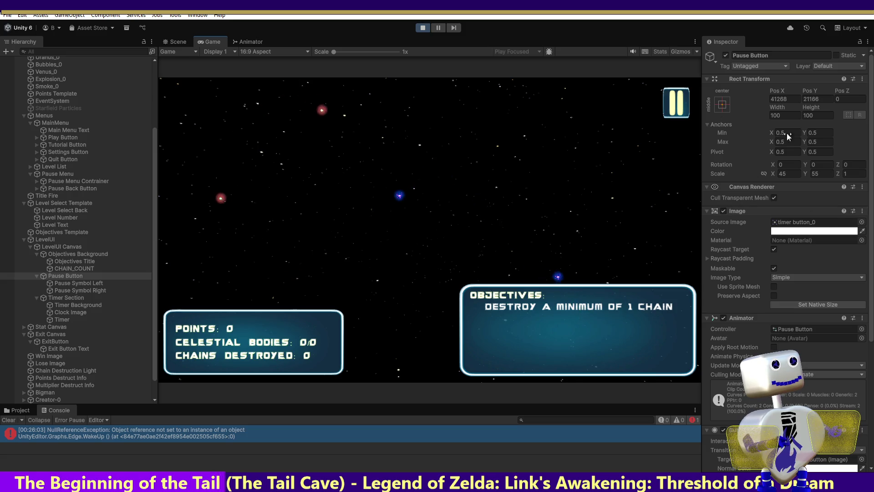
- Enter 10000 for Bottom, Right and Top raycast padding, open PAUSED, then stop Play mode
click(707, 258)
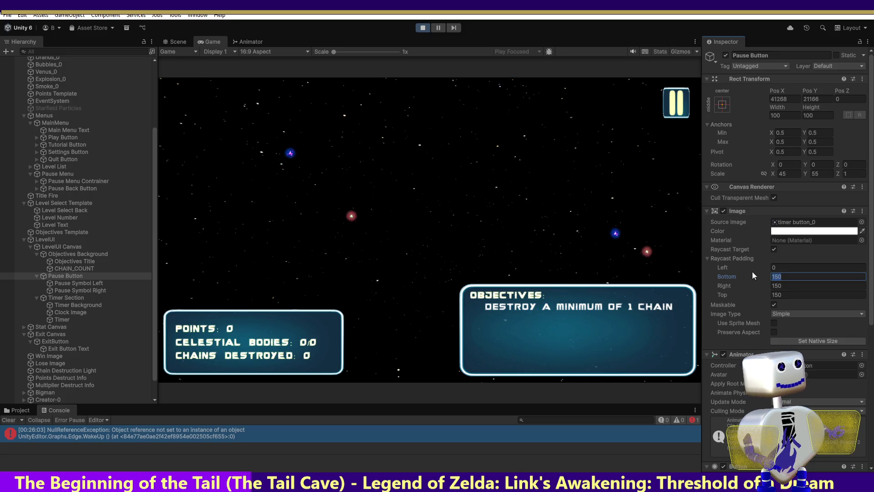
text(10000)
key(Tab)
text(1)
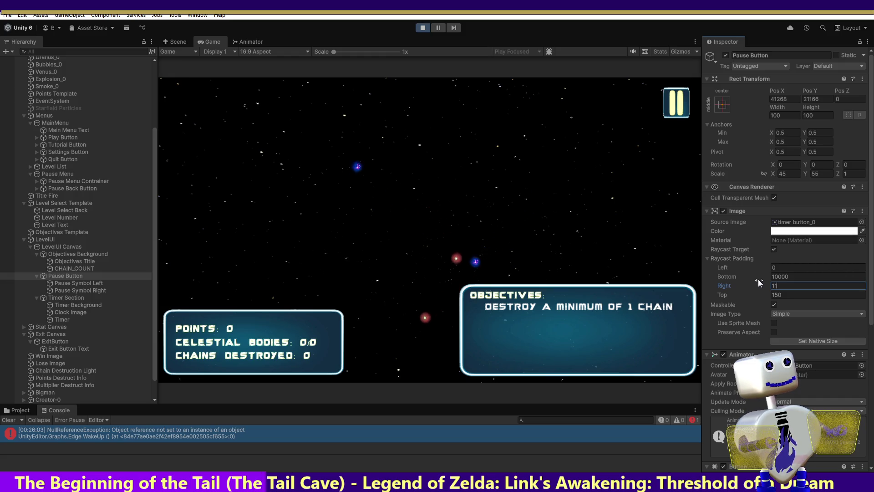
text(0000)
key(Tab)
text(10000)
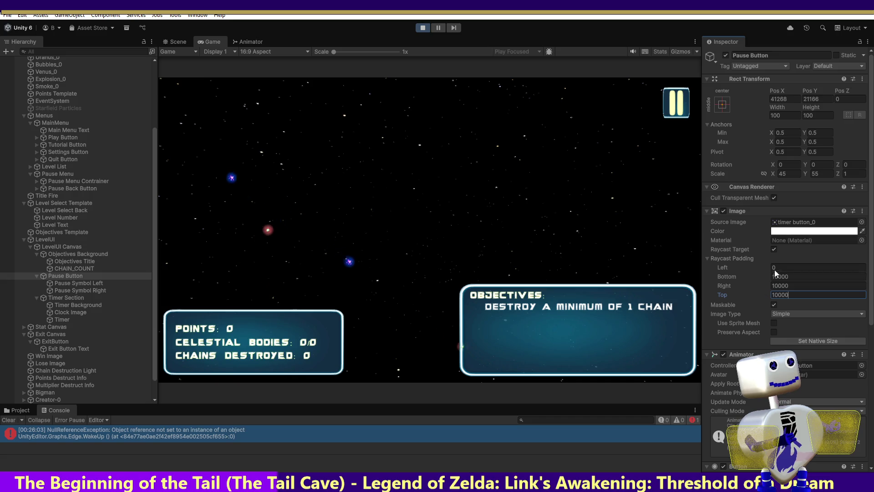
key(Return)
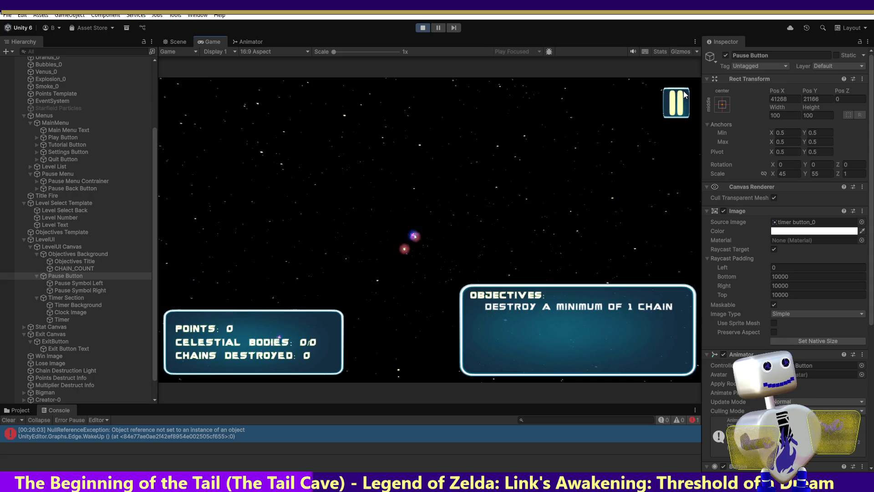
click(684, 94)
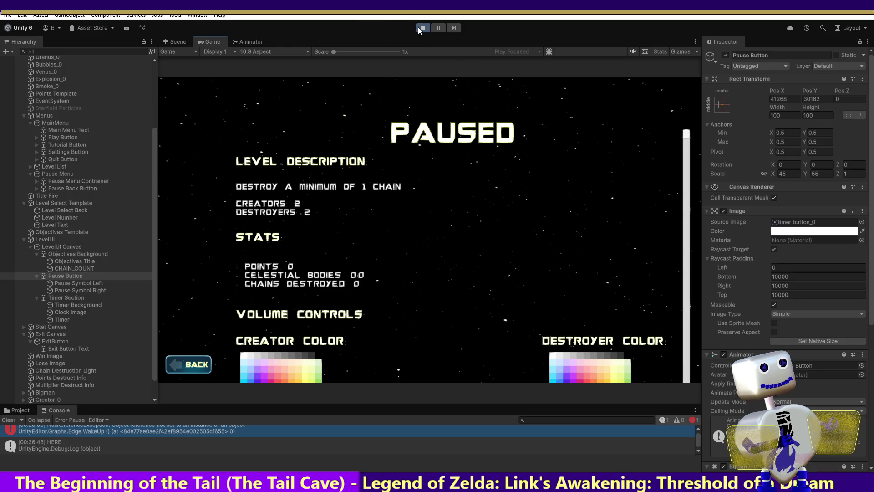
click(421, 28)
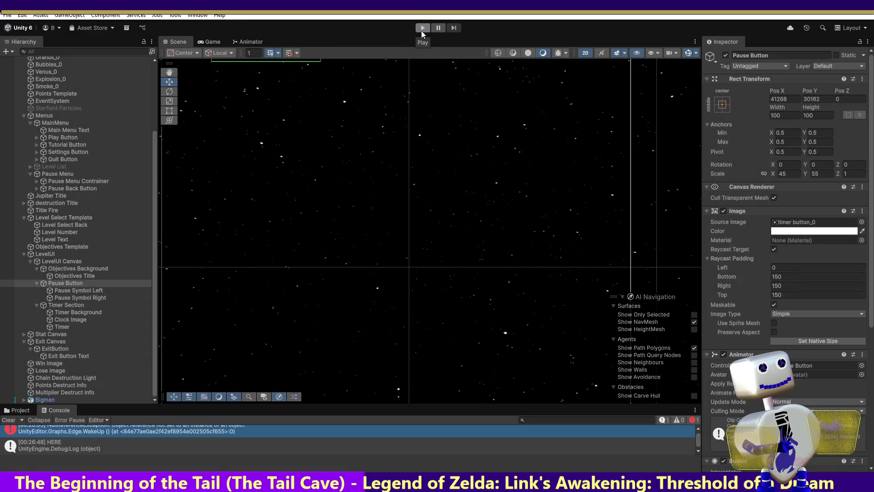
- Relaunch the Skill Challenge level and open the Pause Button's Raycast Padding Bottom field for editing
click(421, 31)
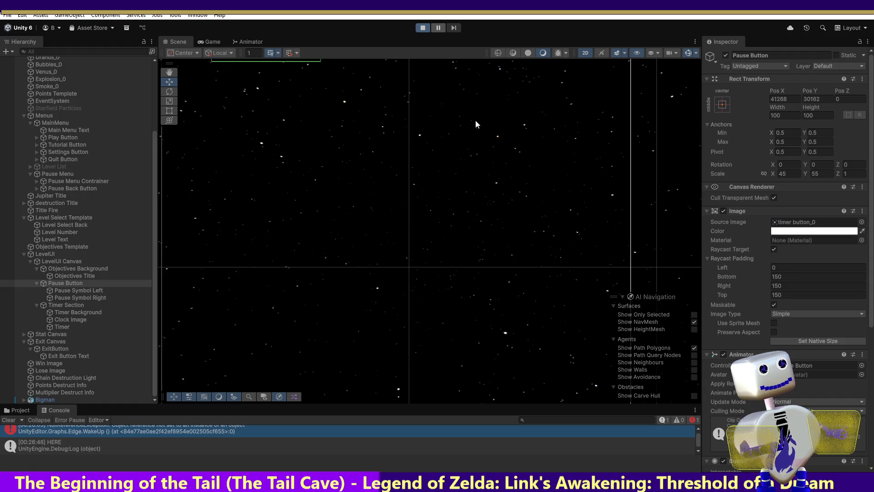
click(458, 204)
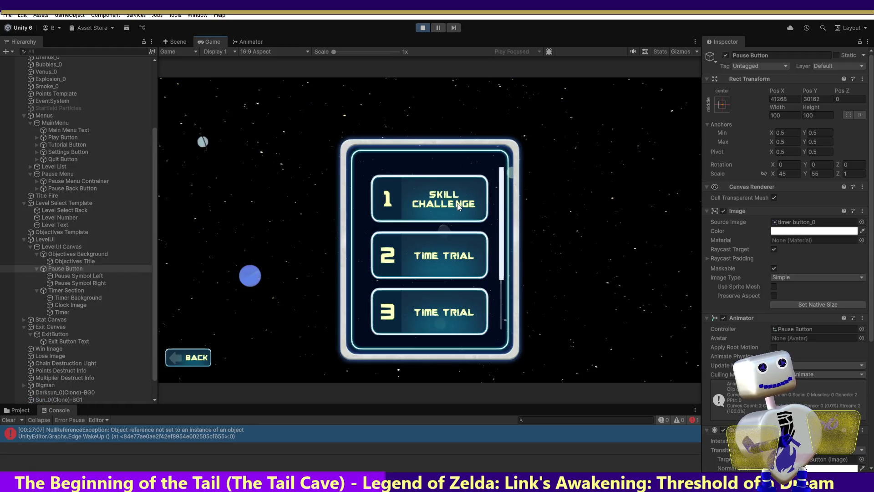
click(623, 248)
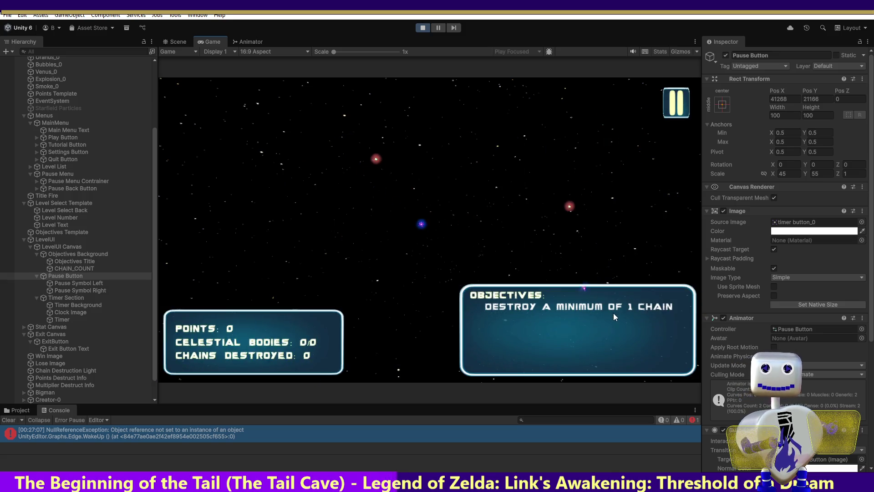
click(706, 257)
click(773, 275)
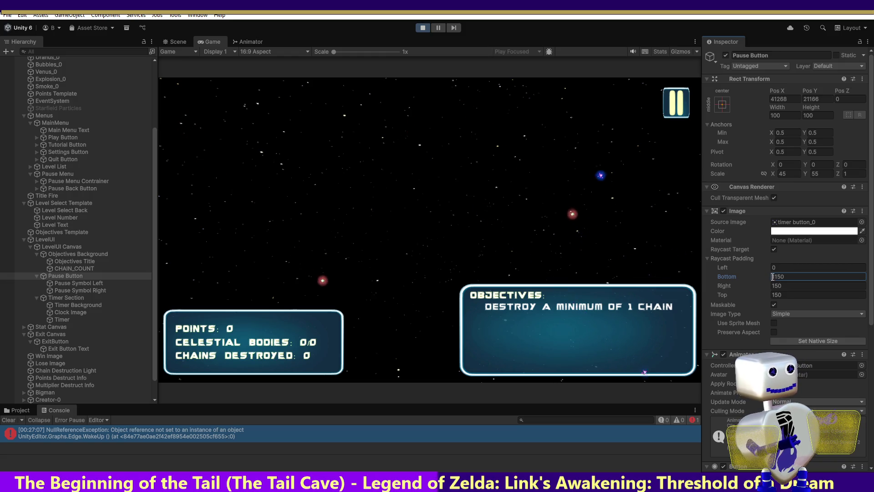
- Set the Pause Button's Bottom, Right and Top raycast padding to -1150
text(-1)
click(772, 287)
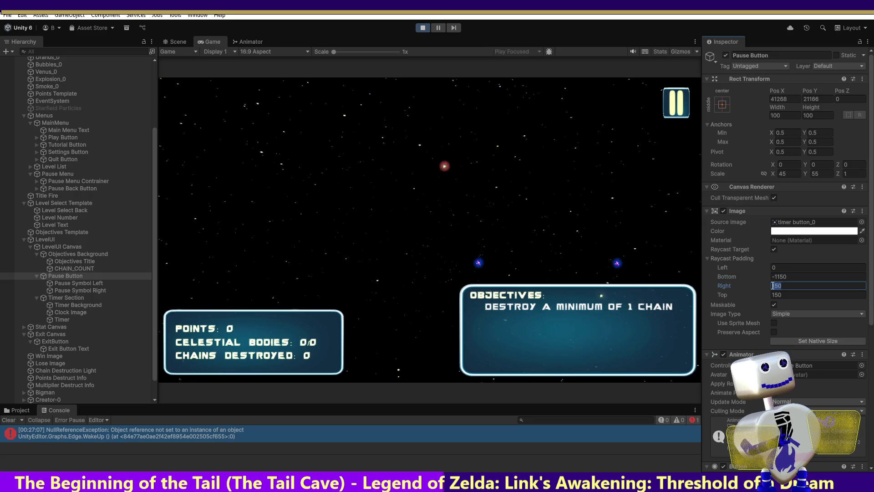
click(773, 279)
key(ctrl+c)
click(774, 286)
key(ctrl+v)
key(ctrl+v)
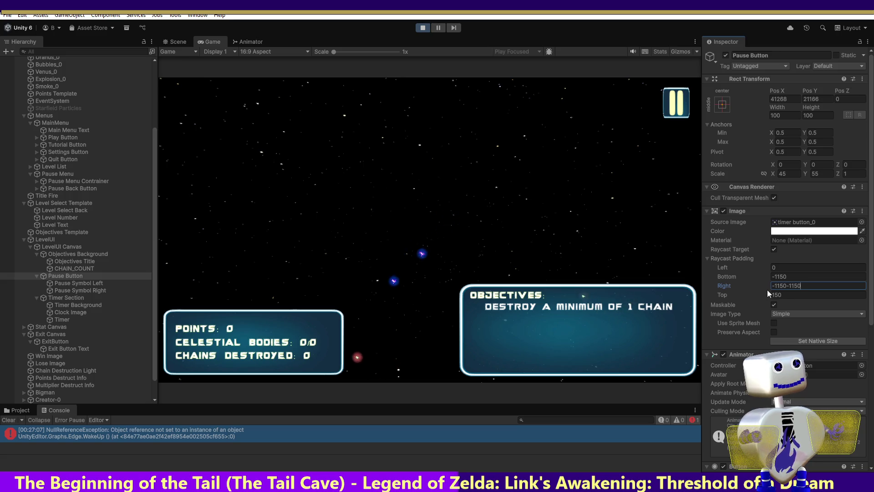
click(791, 295)
key(ctrl+v)
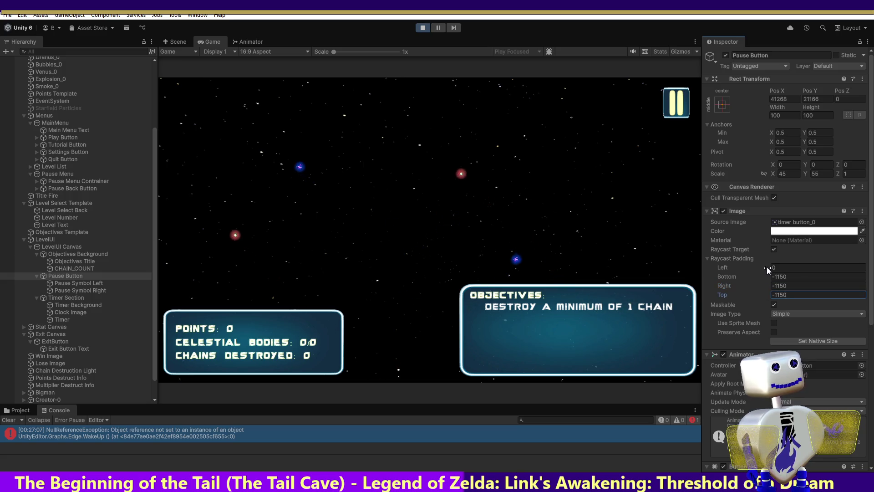
click(674, 116)
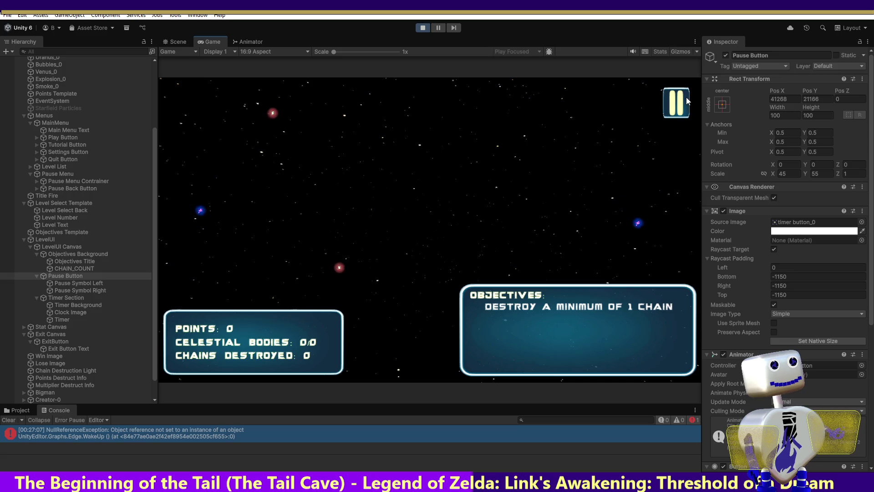
- Repeatedly open and close the PAUSED menu in-game to test, then select the Right padding value
click(687, 89)
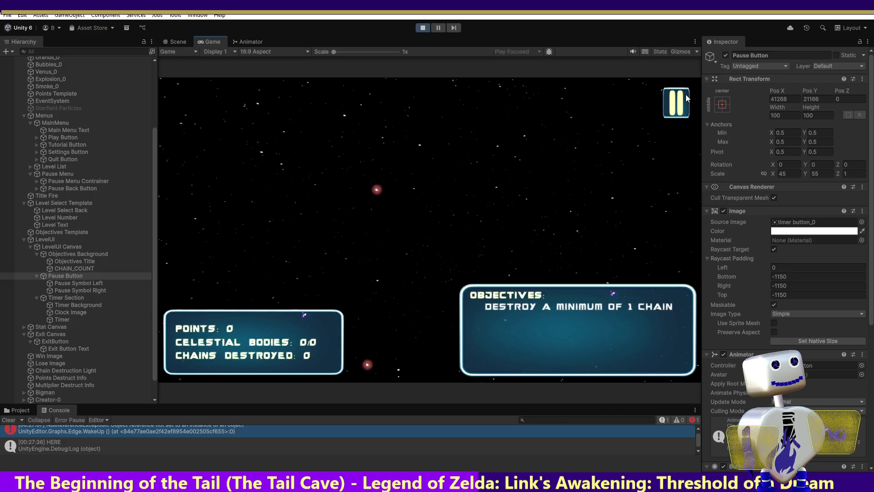
click(687, 96)
click(687, 95)
click(688, 95)
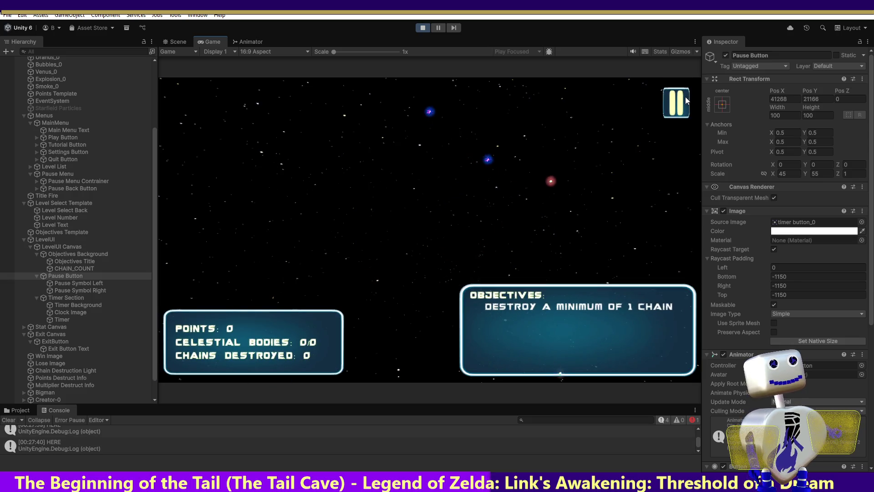
click(687, 95)
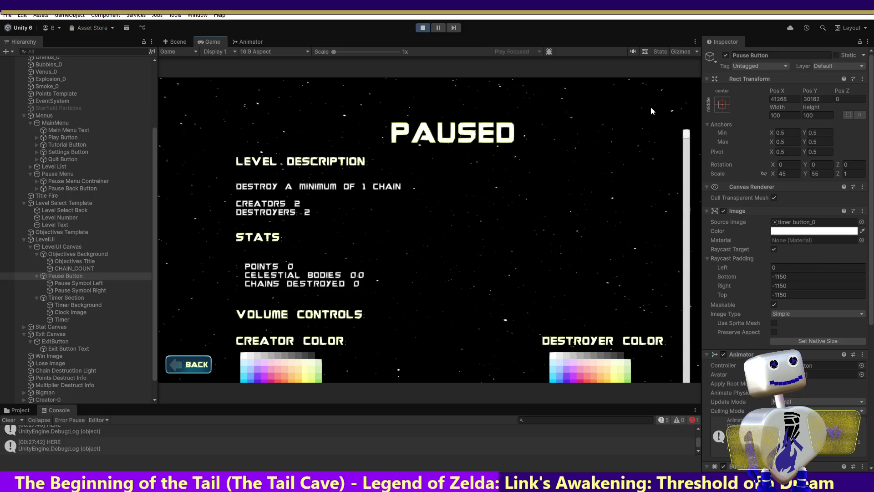
click(685, 104)
click(686, 105)
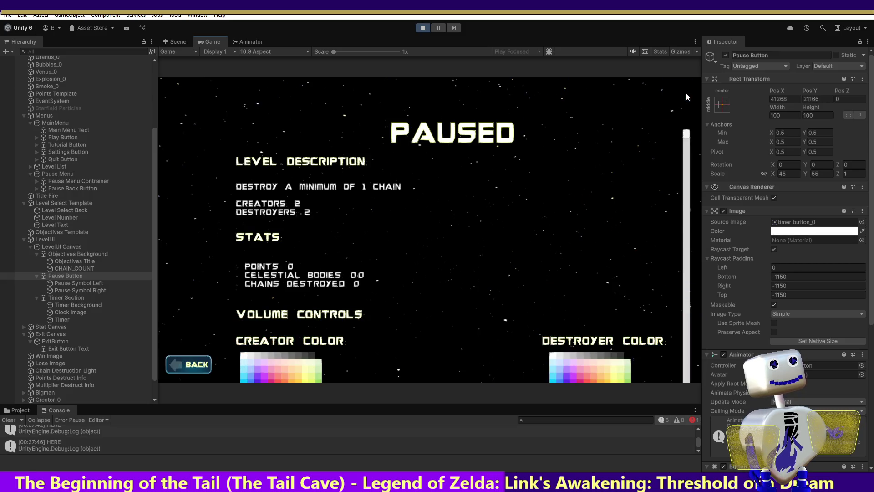
click(688, 105)
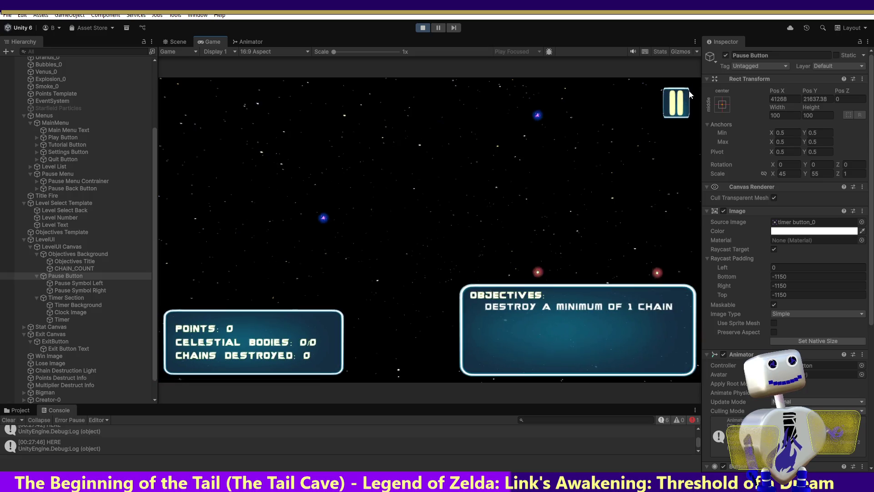
click(687, 89)
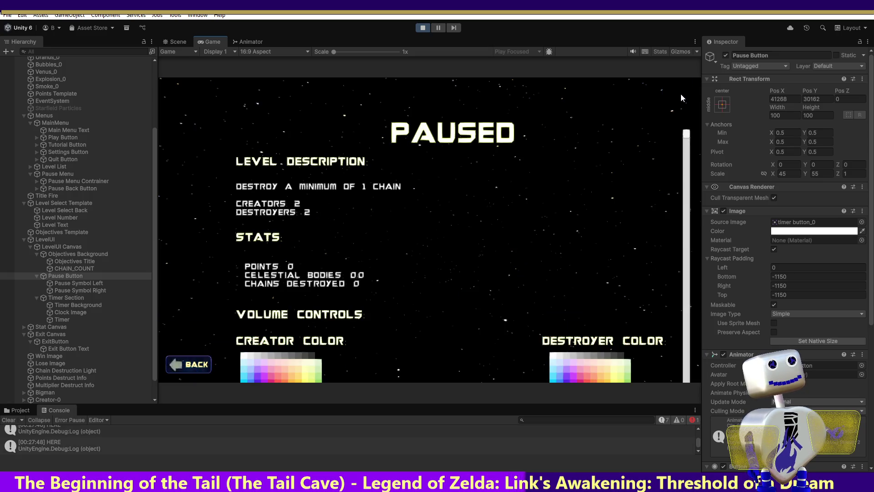
click(683, 88)
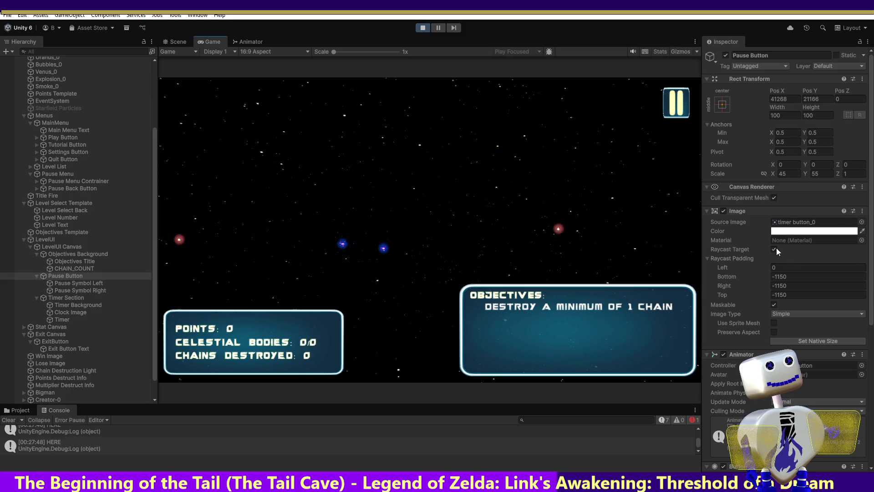
click(686, 97)
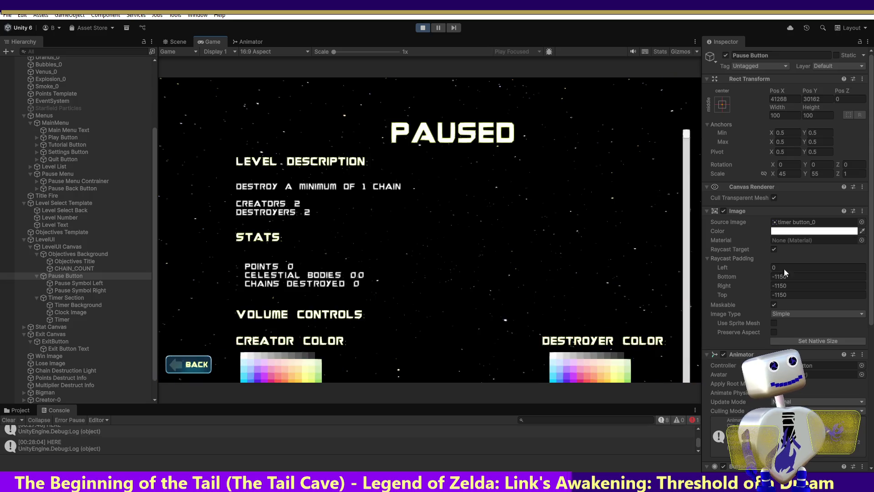
click(790, 284)
text(-)
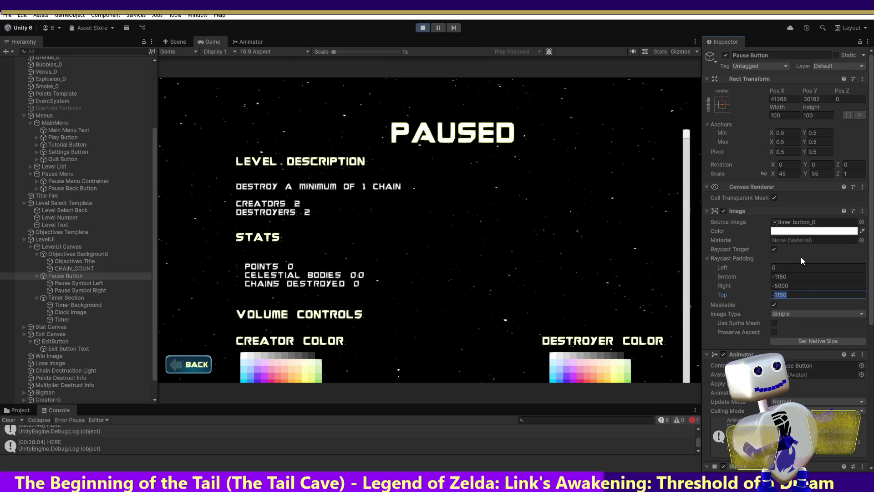
- Change the raycast padding to -5000 and test closing and reopening the PAUSED menu twice
text(5000)
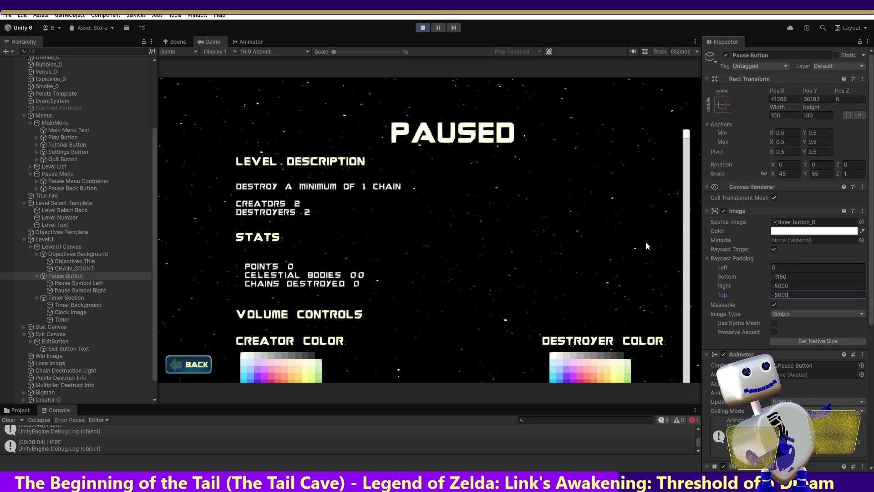
click(194, 366)
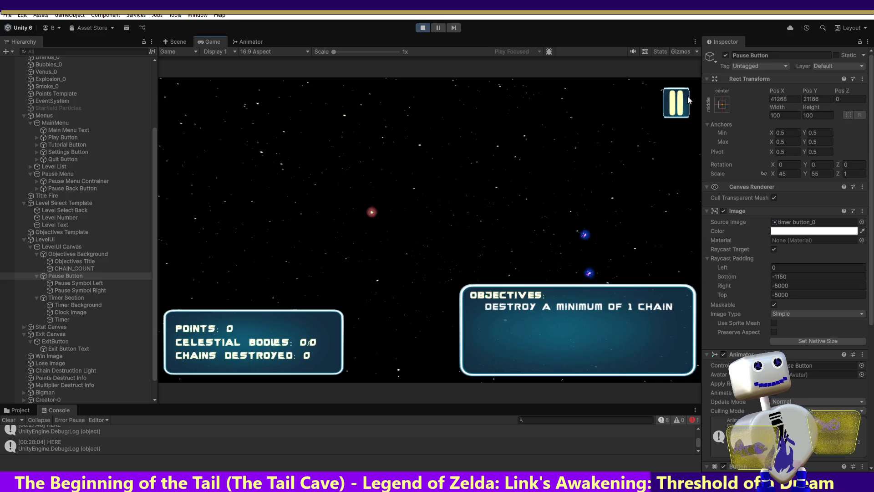
click(678, 101)
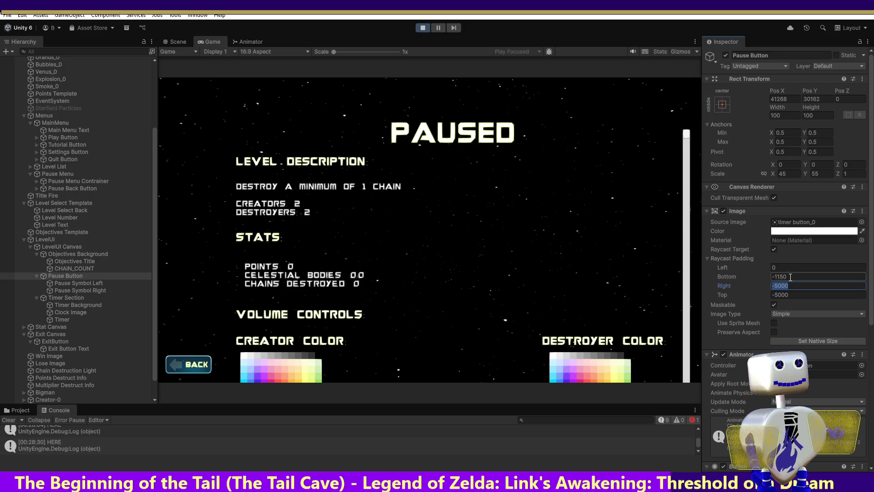
text(-5000)
click(217, 363)
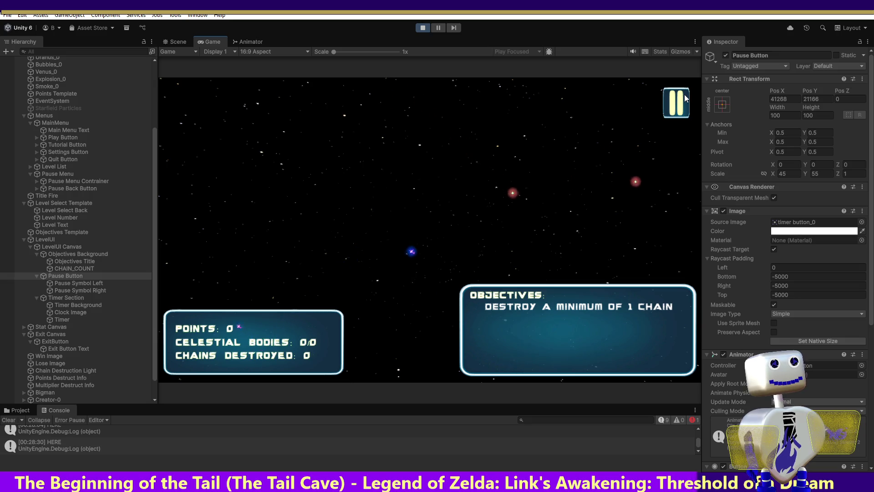
click(684, 96)
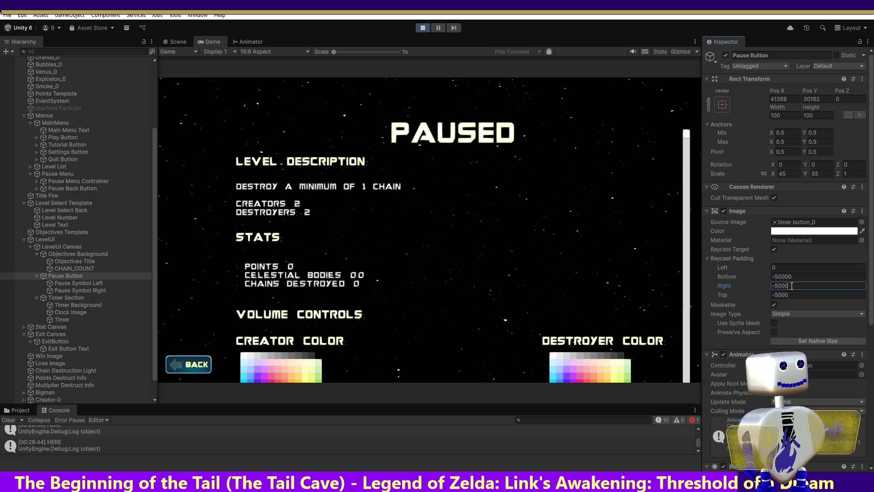
- Extend the Right padding to -50000 and test that the pause button opens the PAUSED menu
text(0)
click(796, 294)
text(0)
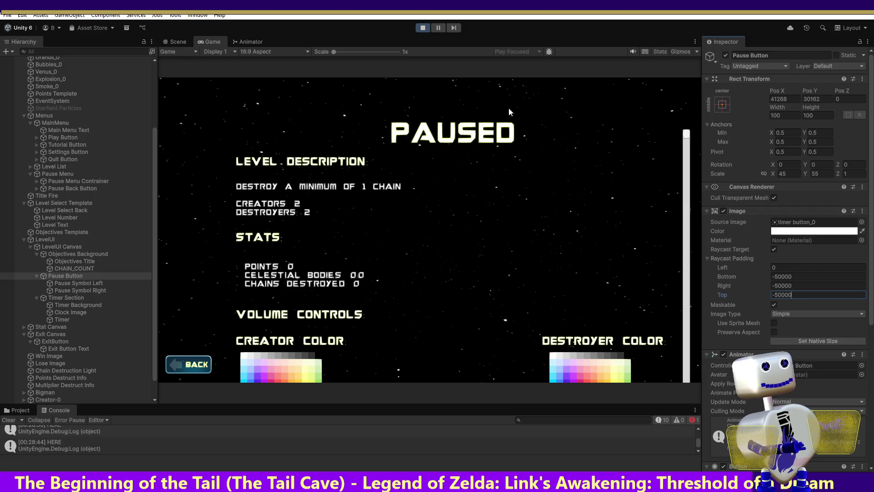
click(198, 367)
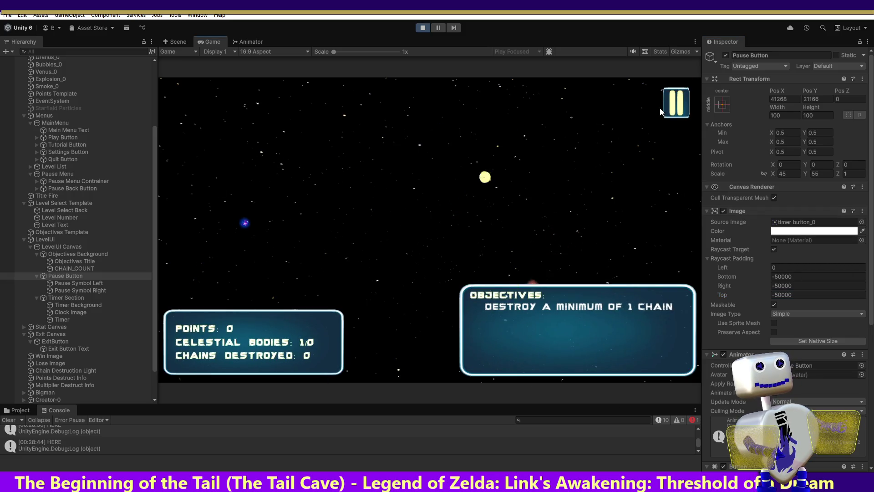
click(682, 98)
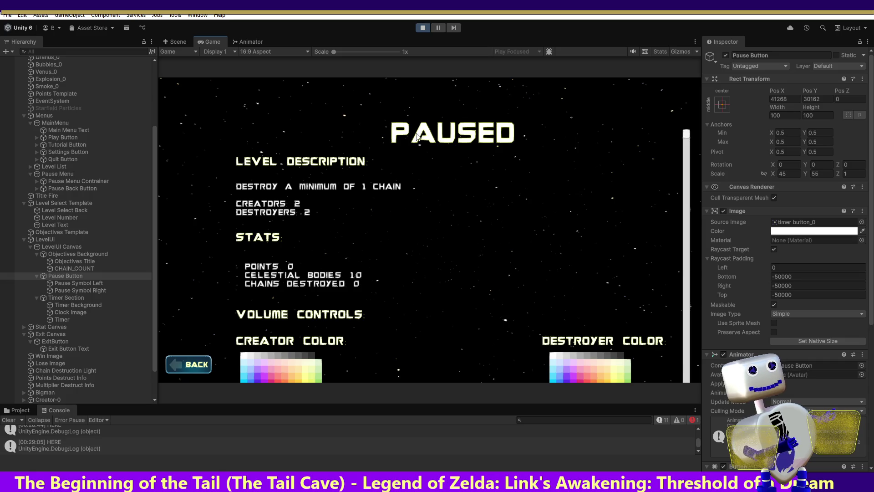
click(180, 366)
- Turn Raycast Target off, test the pause button, then turn Raycast Target back on
click(775, 249)
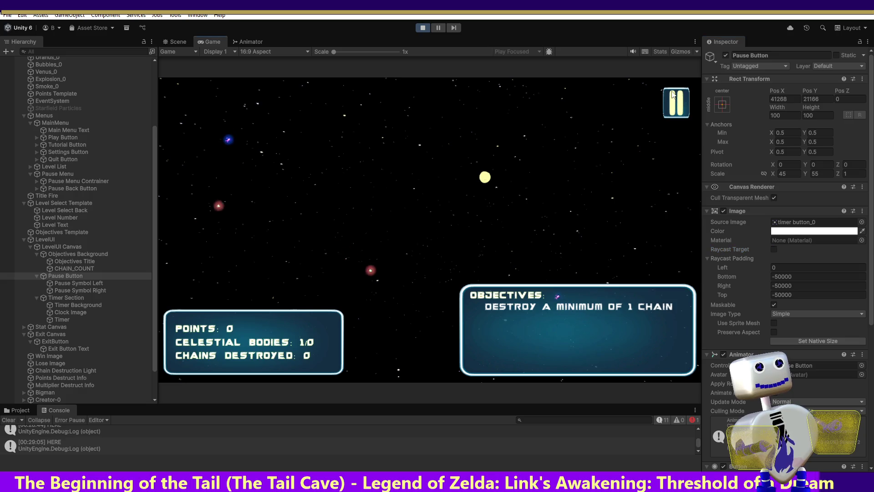
click(672, 95)
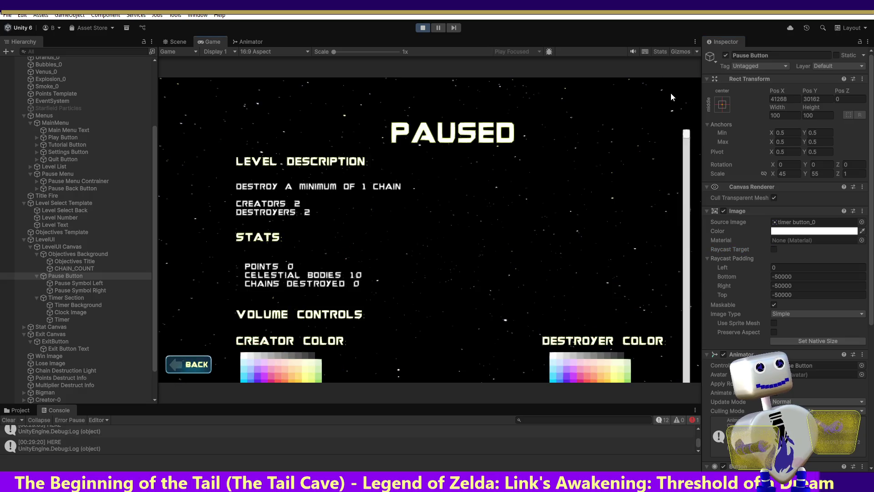
click(774, 248)
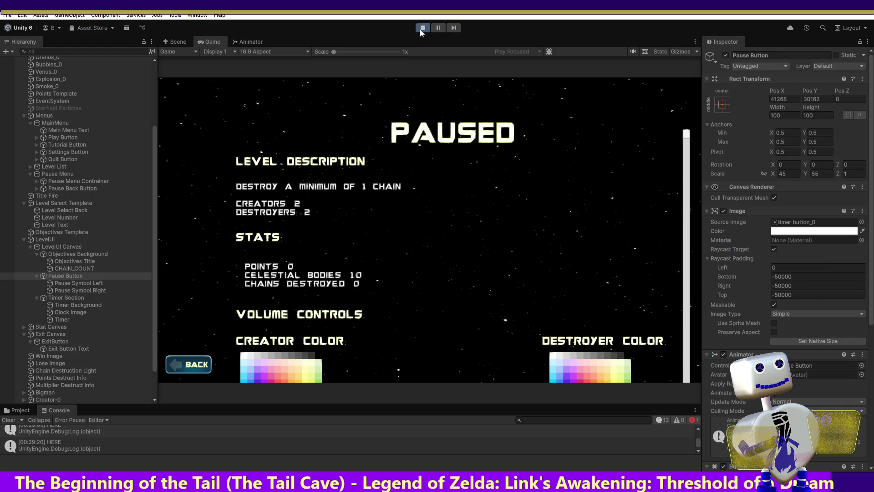
click(187, 365)
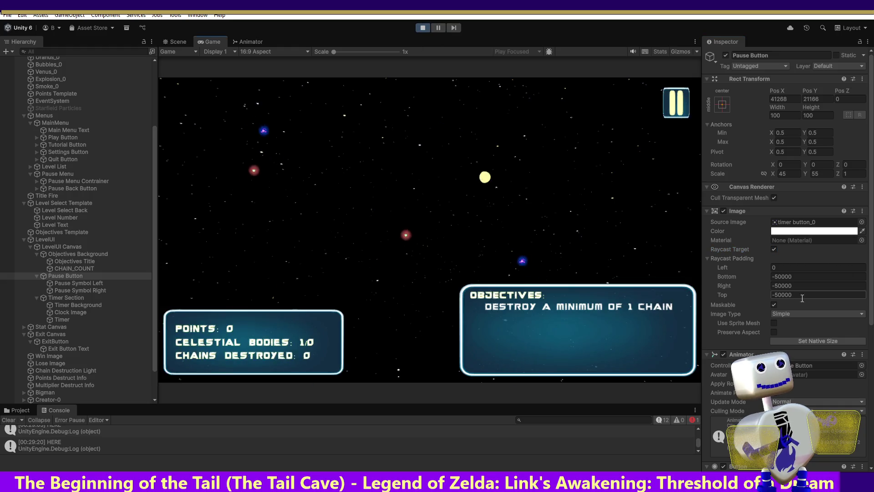
- Uncheck Maskable on the pause button image and retest opening the PAUSED menu
click(777, 304)
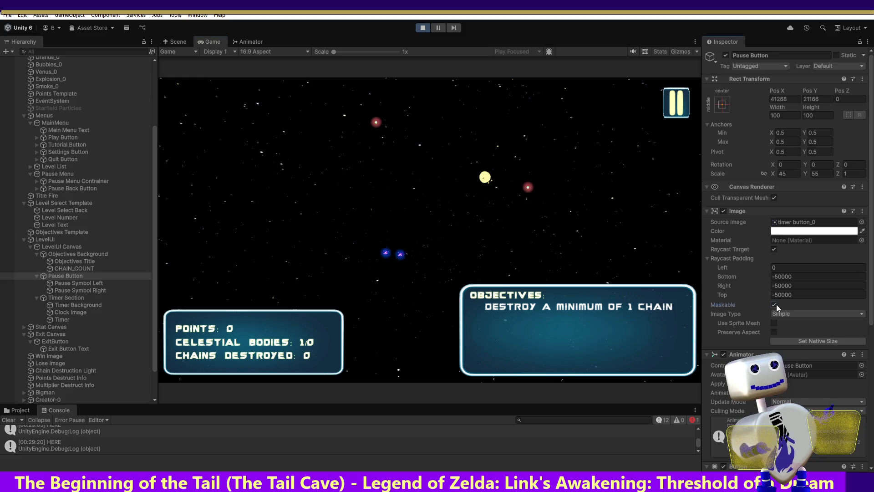
click(678, 103)
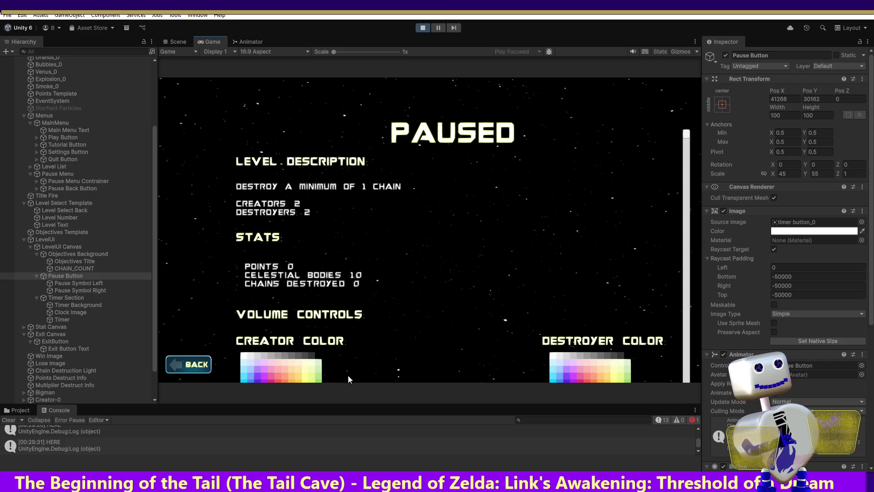
click(188, 364)
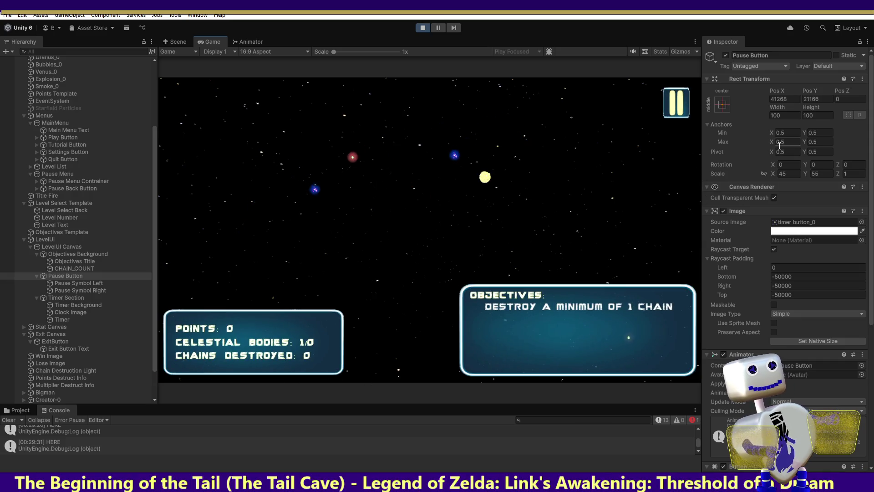
click(683, 97)
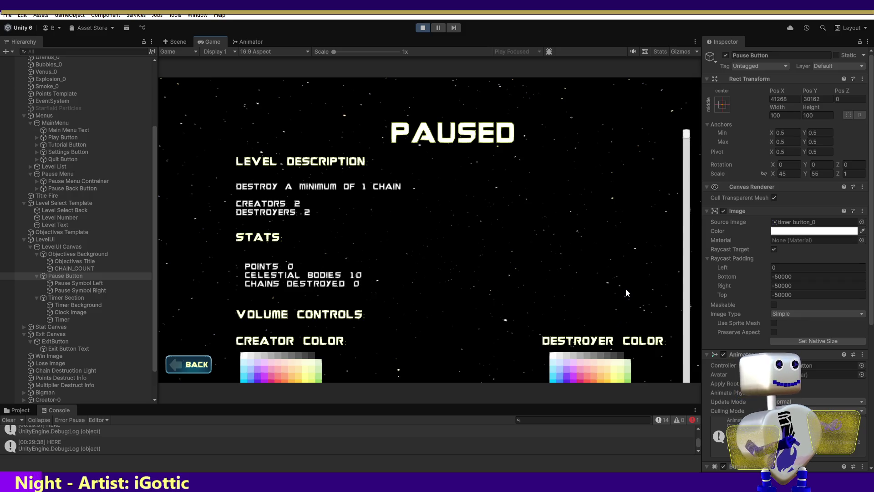
mouse_move(871, 334)
mouse_down()
mouse_move(871, 401)
mouse_move(861, 441)
mouse_move(868, 306)
mouse_up()
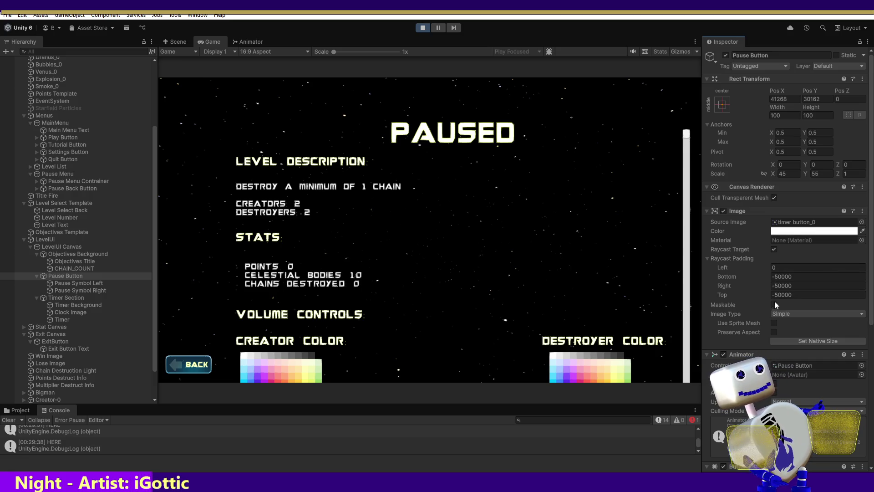
- Leave the Image Type unchanged and reset Bottom, Right and Top raycast padding to 0
click(800, 314)
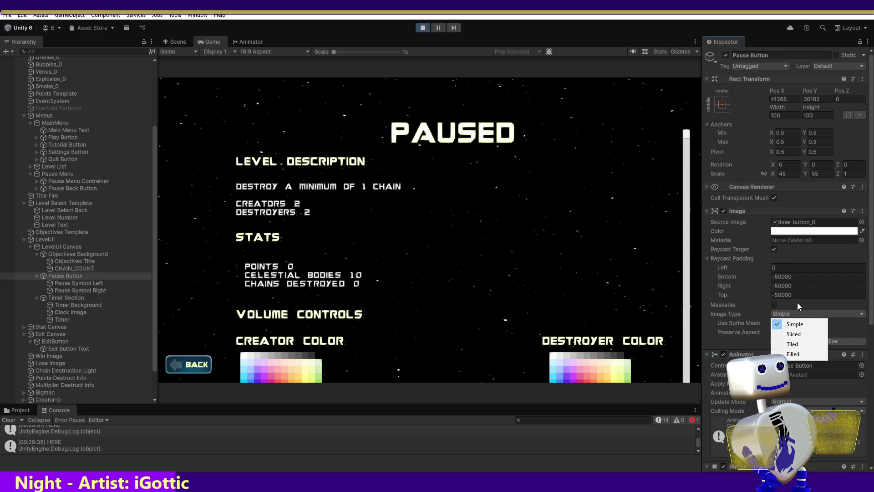
click(798, 302)
click(187, 362)
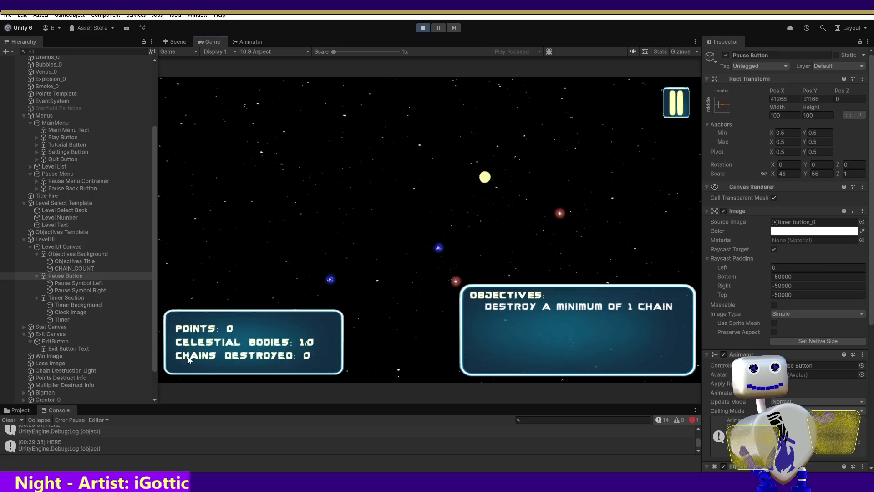
click(791, 276)
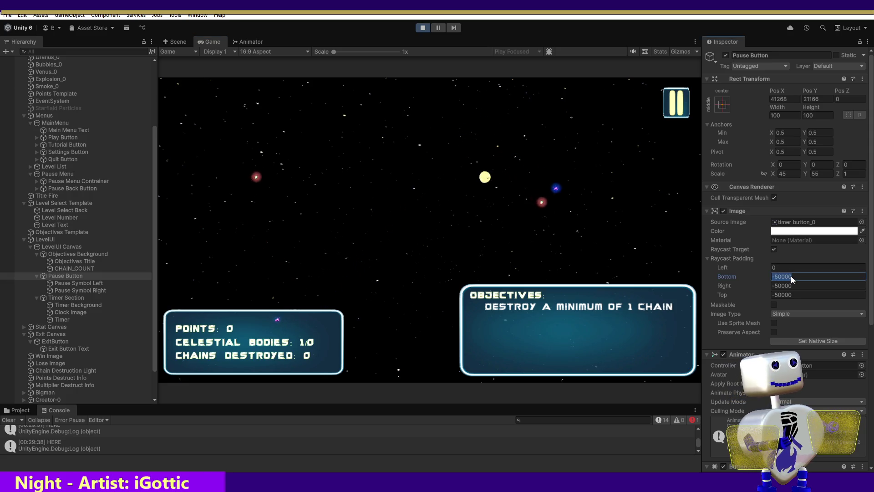
text(0)
click(799, 285)
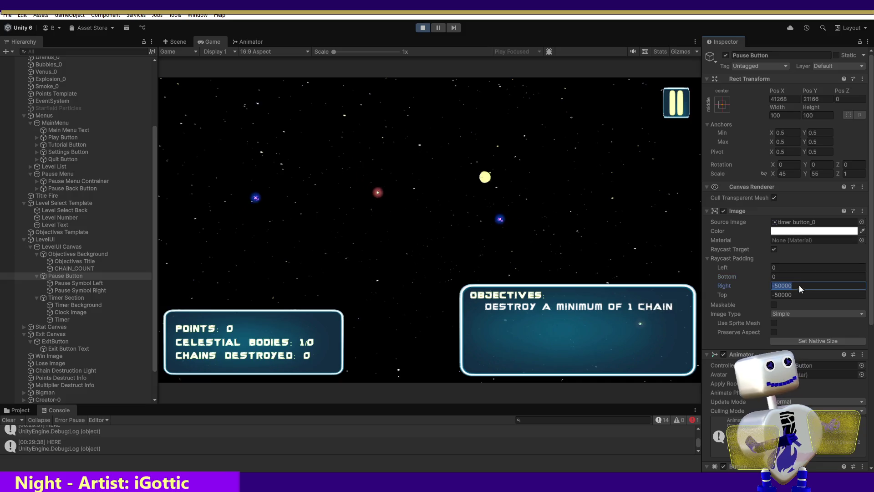
text(0)
click(800, 295)
text(0)
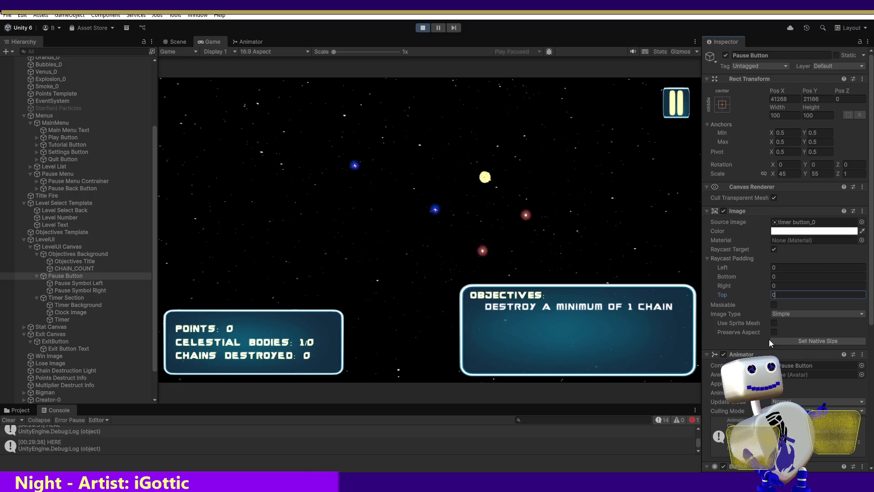
- Enable Use Sprite Mesh and confirm the pause button opens and closes the PAUSED menu
click(774, 324)
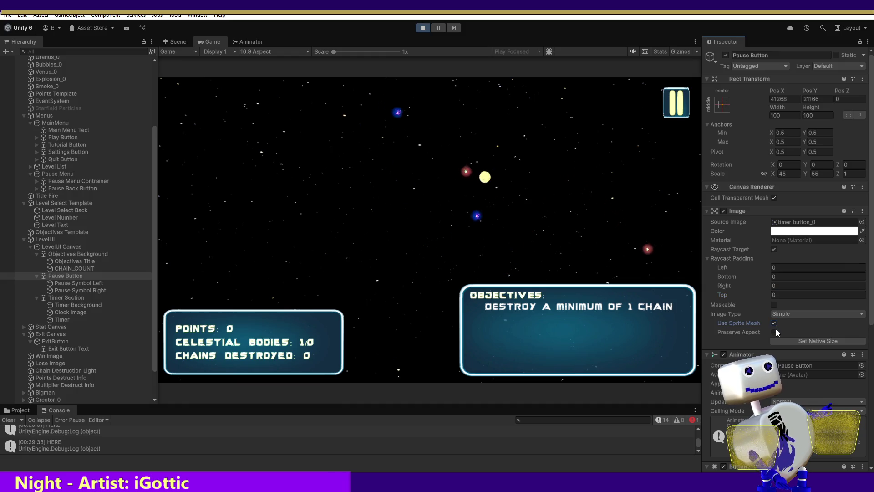
click(687, 95)
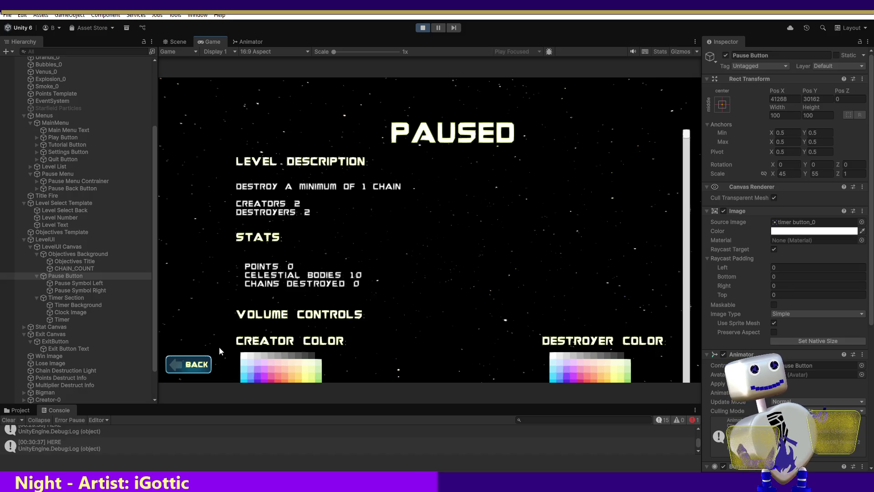
click(189, 364)
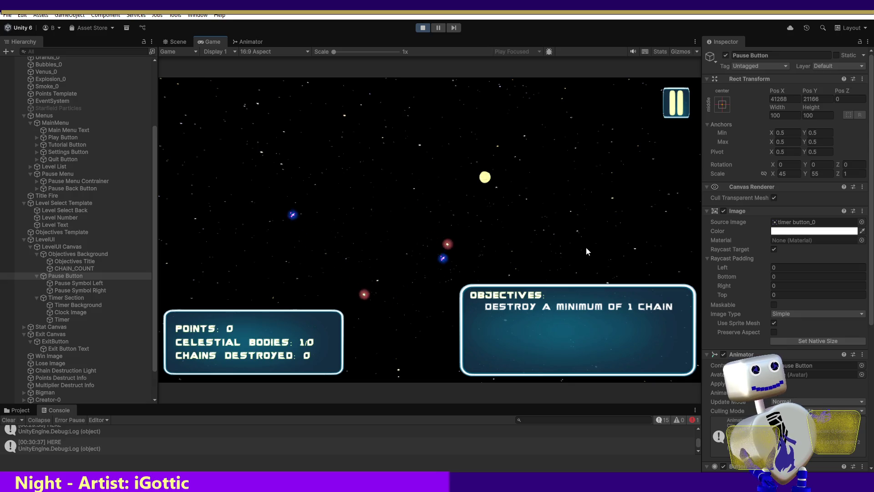
- Try Preserve Aspect with a Scale X of 55 on the pause button, then undo it
click(776, 332)
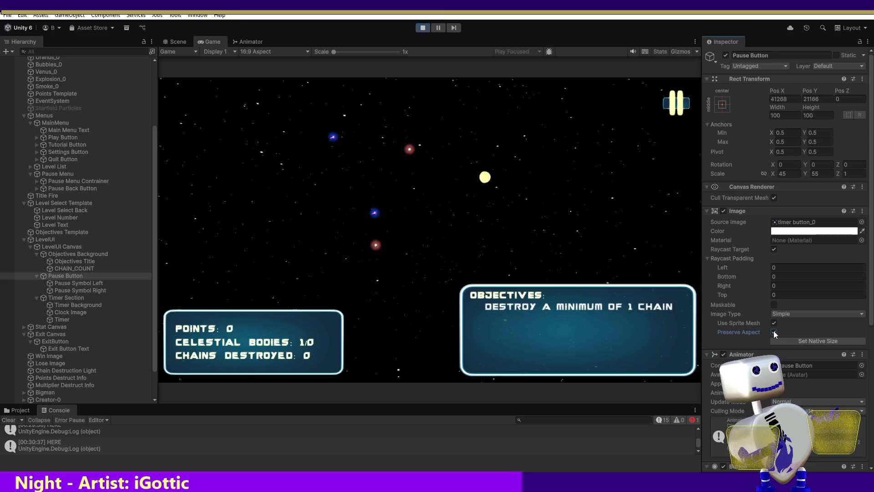
click(780, 175)
text(55)
click(815, 174)
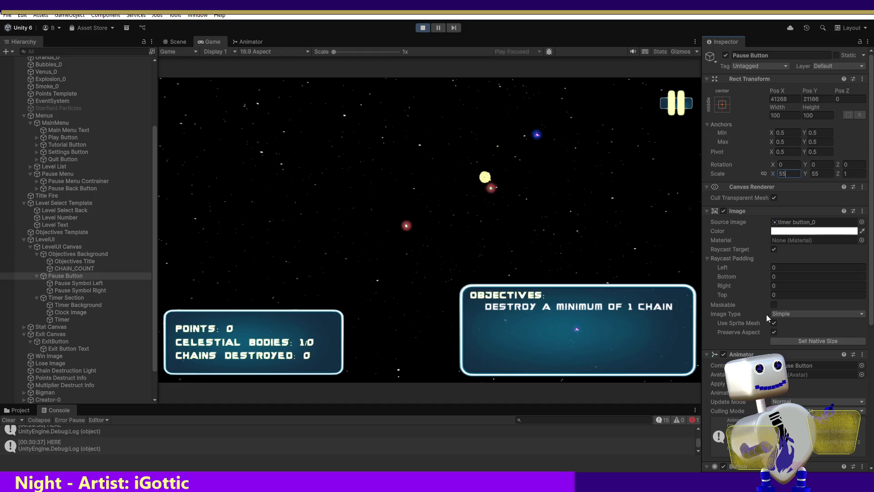
key(ctrl+z)
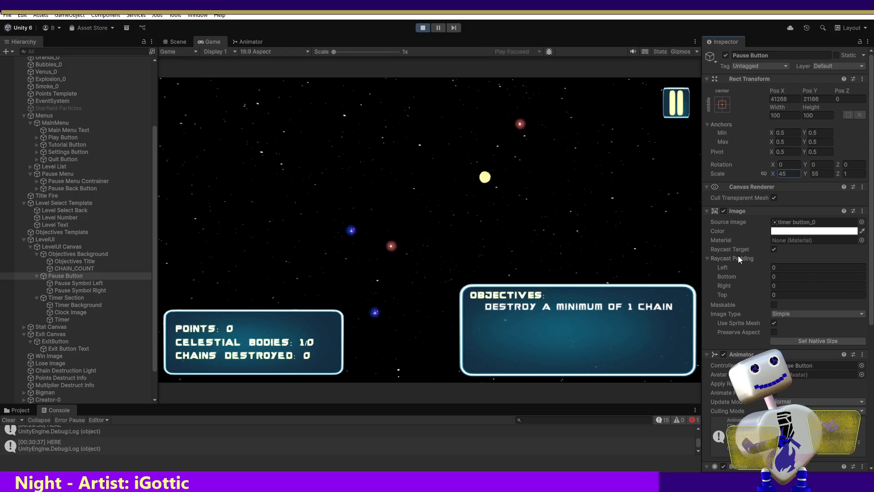
- Disable Use Sprite Mesh, set native size, make Width 100, and restart the game to level select
click(775, 322)
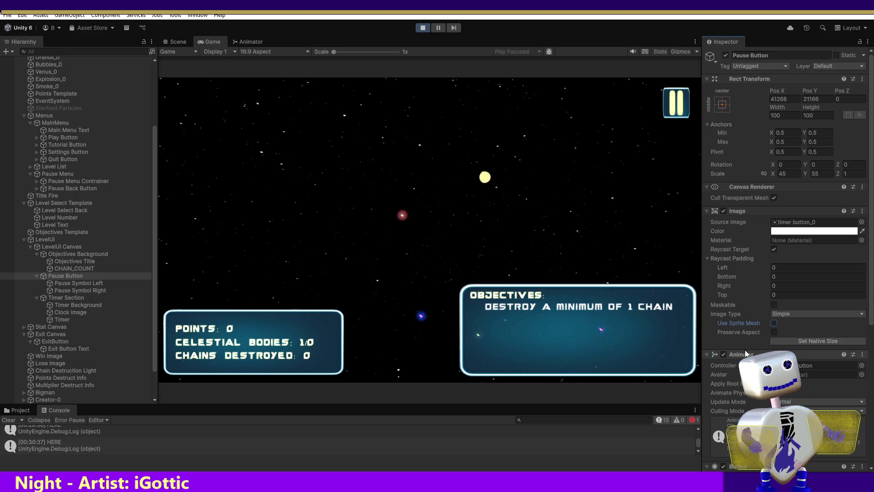
click(831, 341)
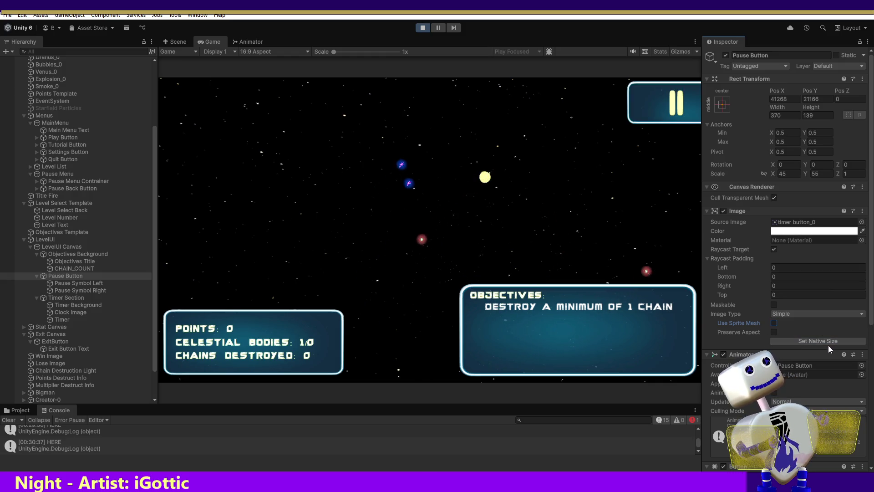
click(816, 152)
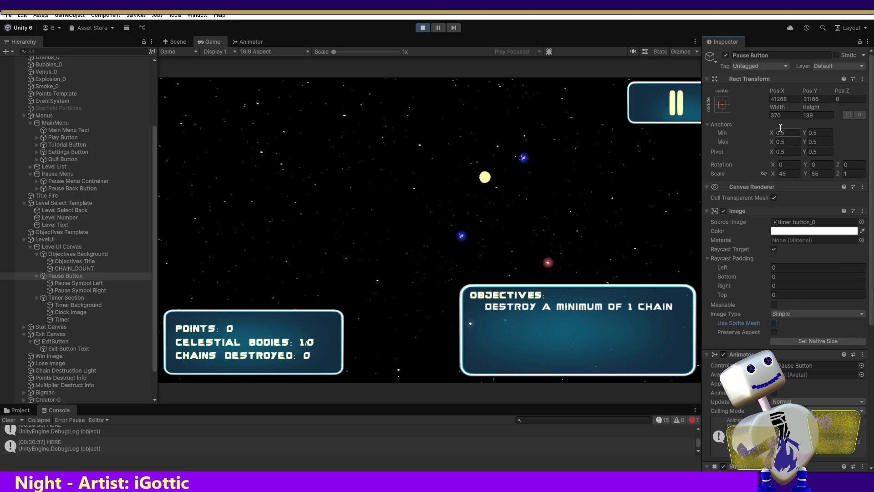
click(781, 113)
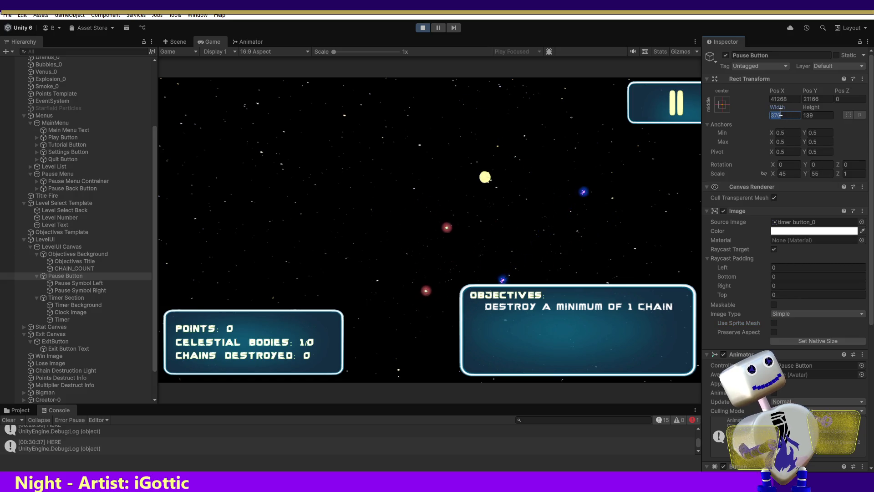
text(100)
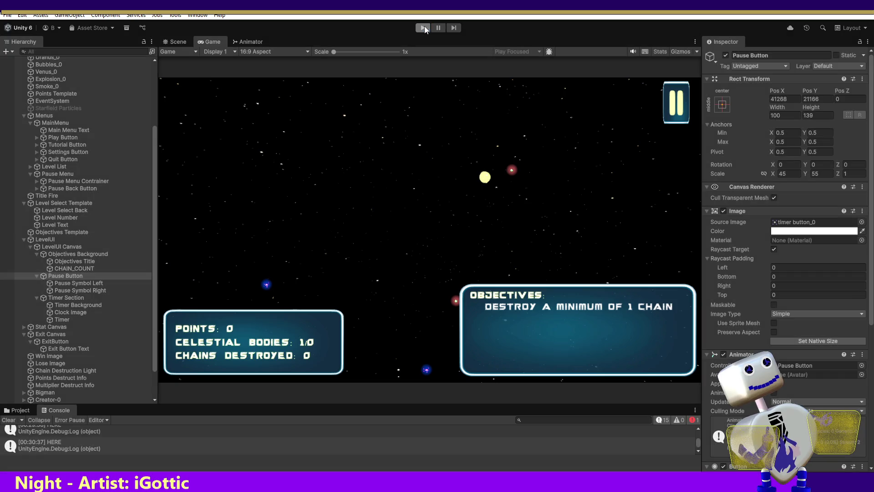
click(424, 26)
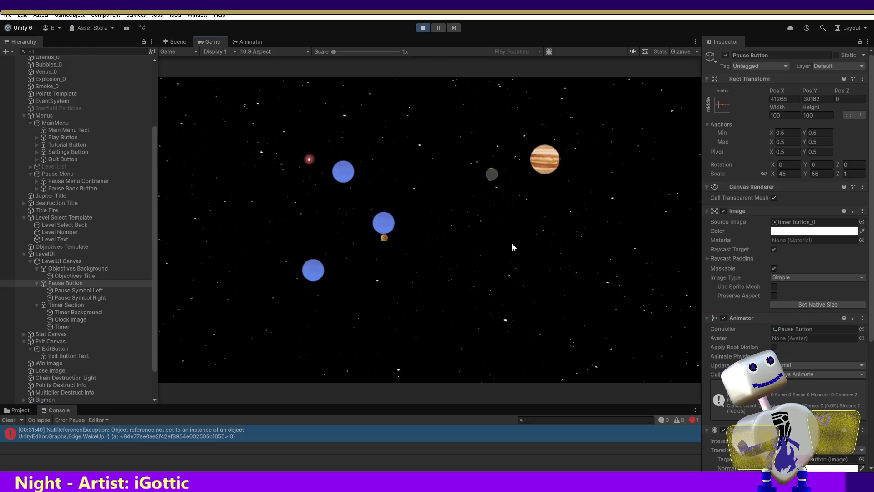
click(438, 204)
- Choose level 1, Skill Challenge, and start it with PLAY
click(444, 203)
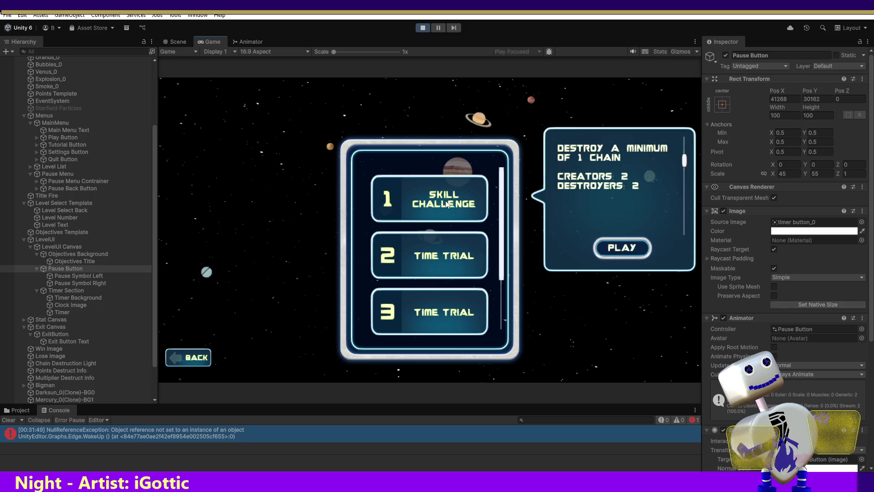
click(637, 245)
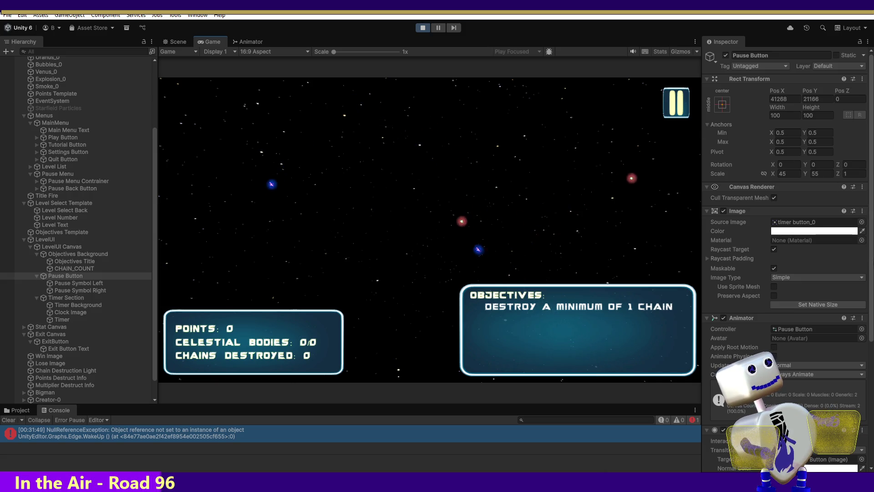
scroll(870, 314, down, 3)
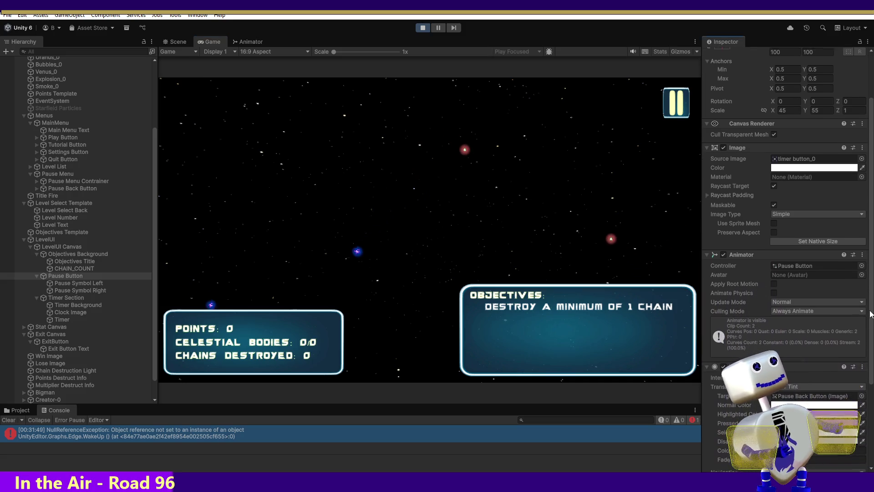
scroll(867, 337, down, 2)
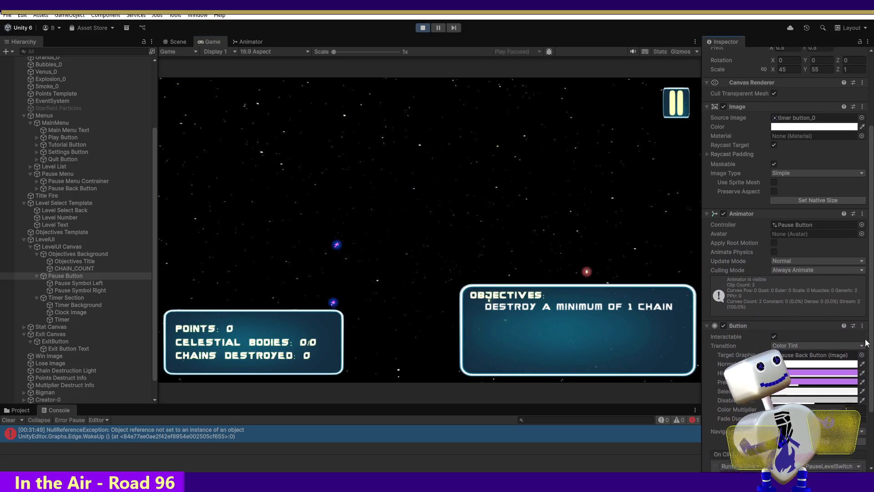
scroll(867, 351, down, 3)
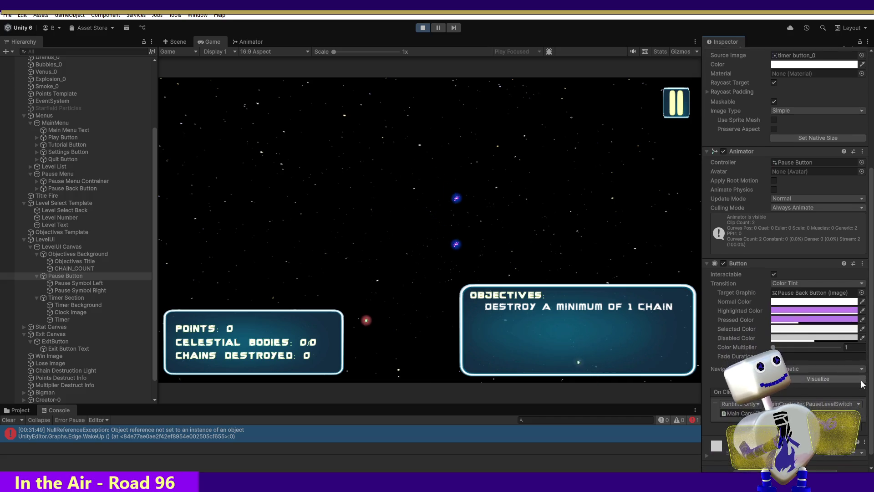
scroll(862, 385, down, 1)
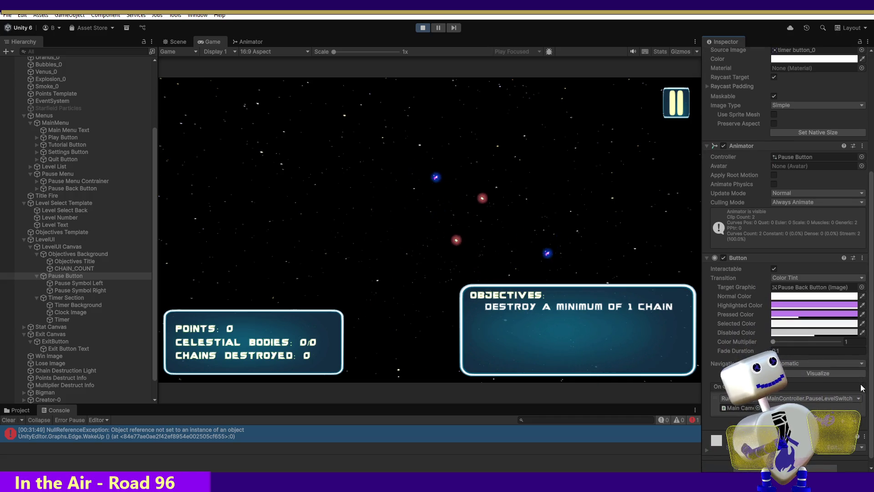
scroll(862, 388, down, 1)
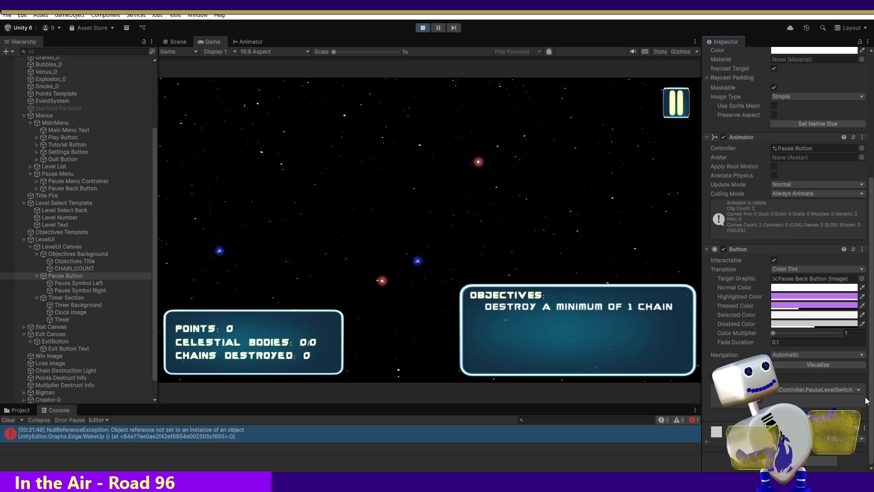
scroll(862, 211, up, 5)
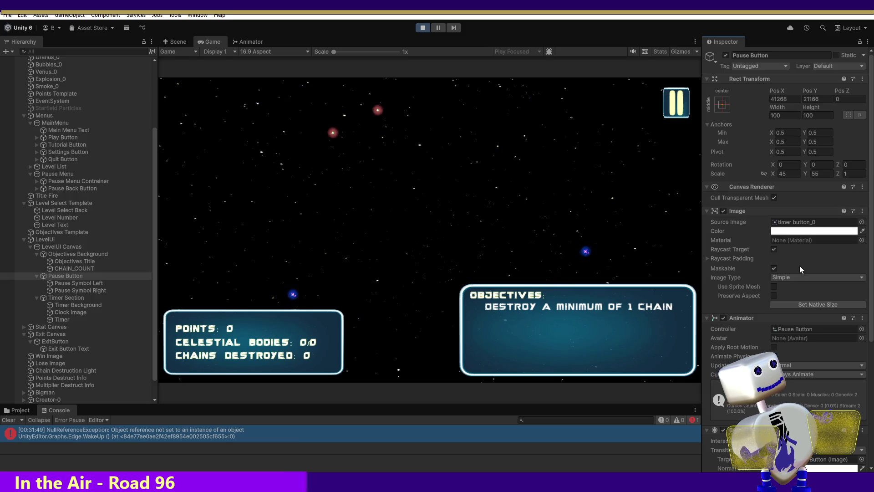
click(709, 257)
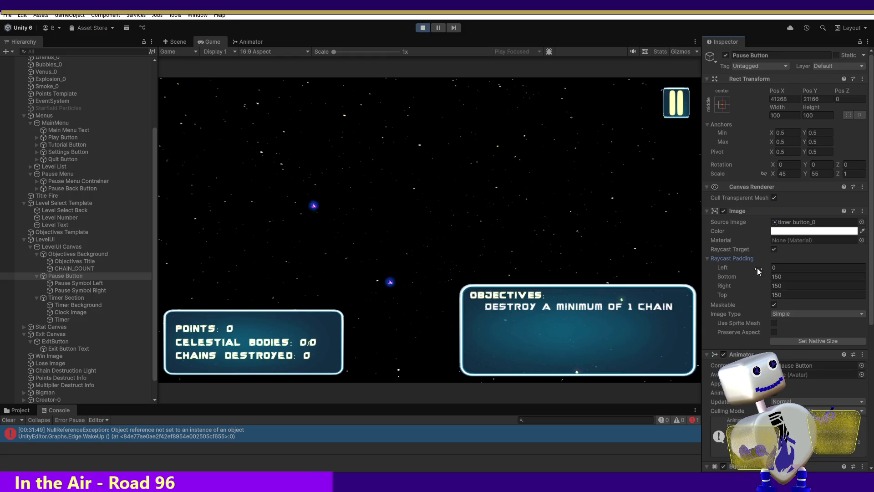
- Stop play mode and set the Left, Bottom, Right and Top raycast padding to 0
click(426, 27)
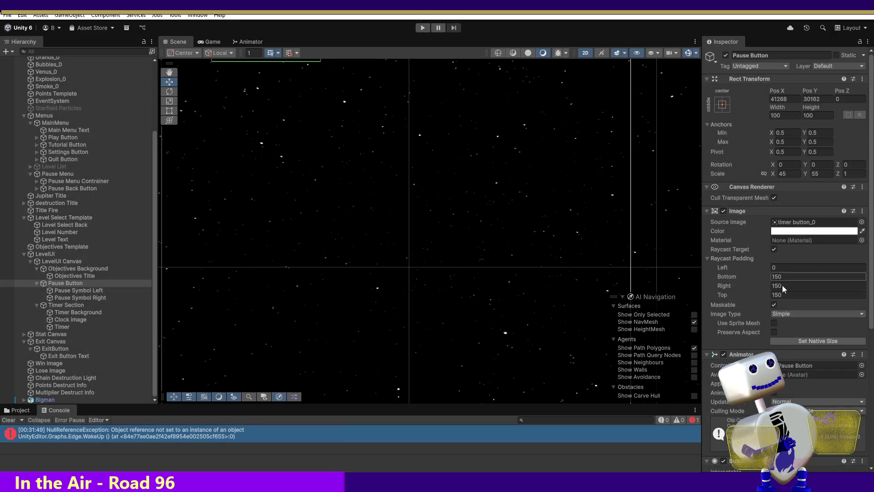
text(0)
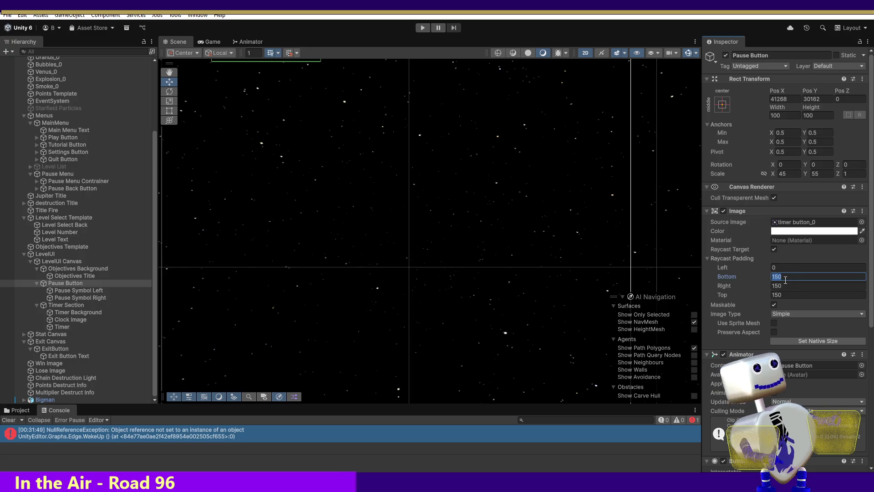
key(Tab)
text(0)
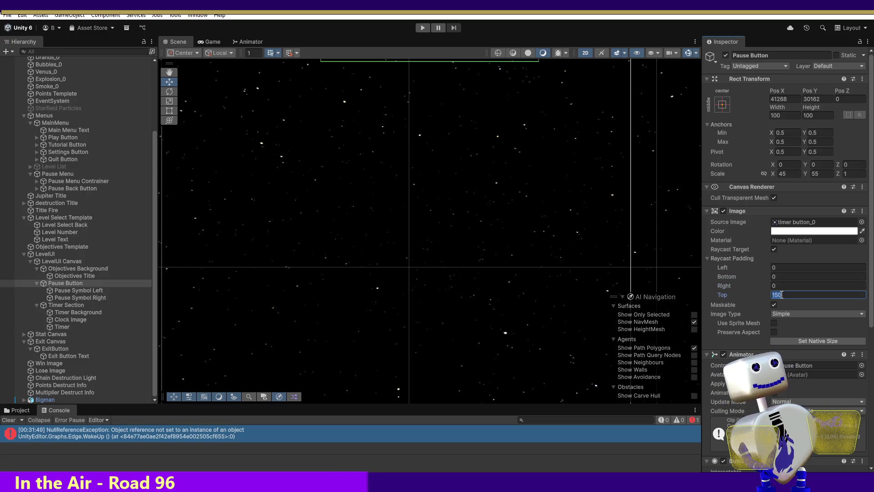
text(0)
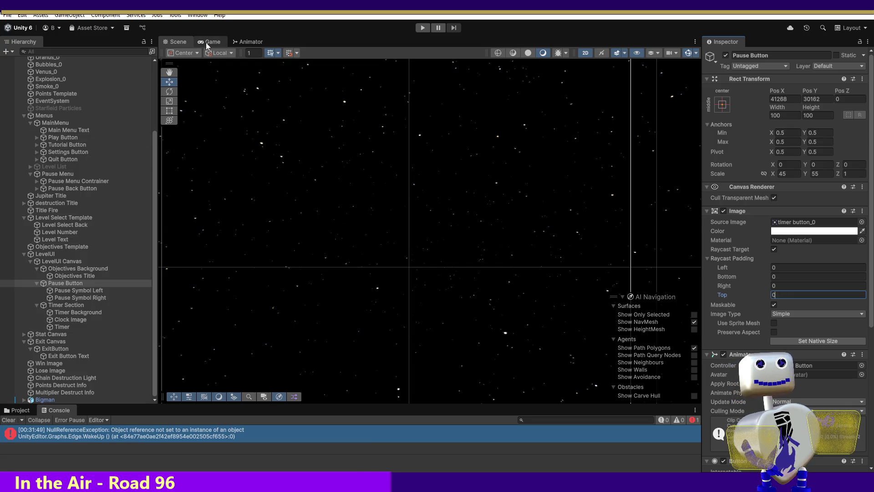
double_click(82, 283)
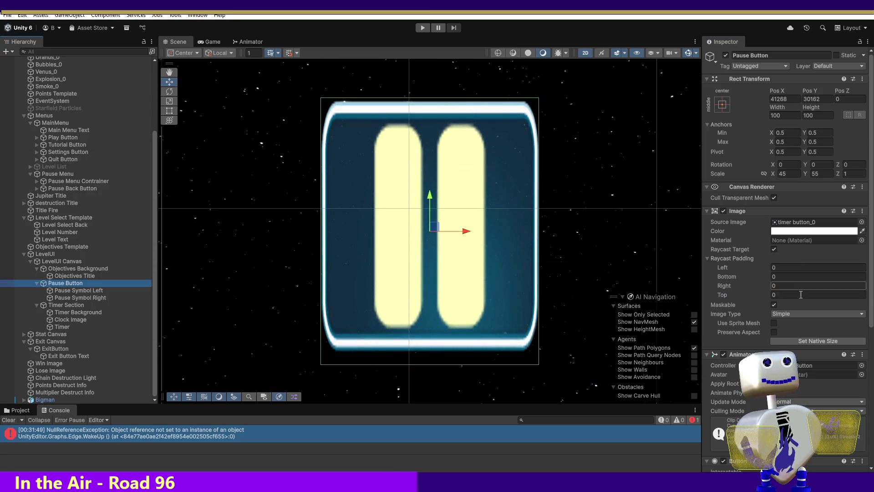
click(782, 287)
text(1)
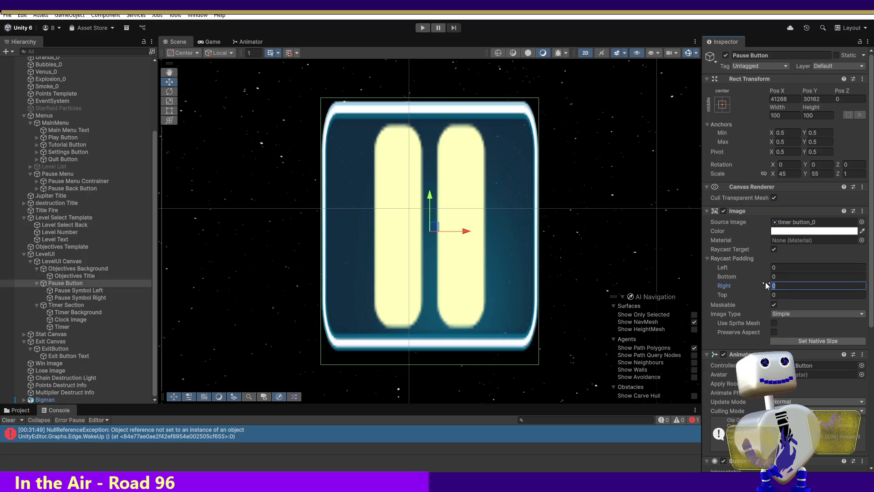
text(1)
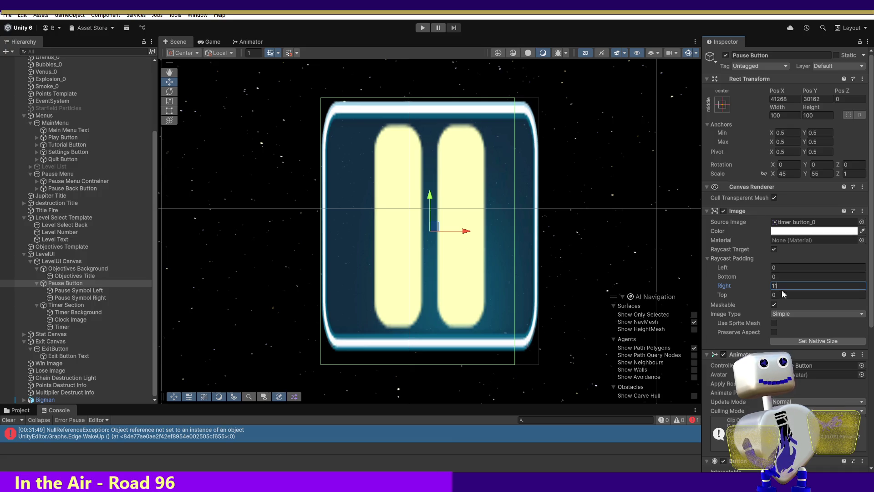
key(BackSpace)
key(BackSpace)
text(0)
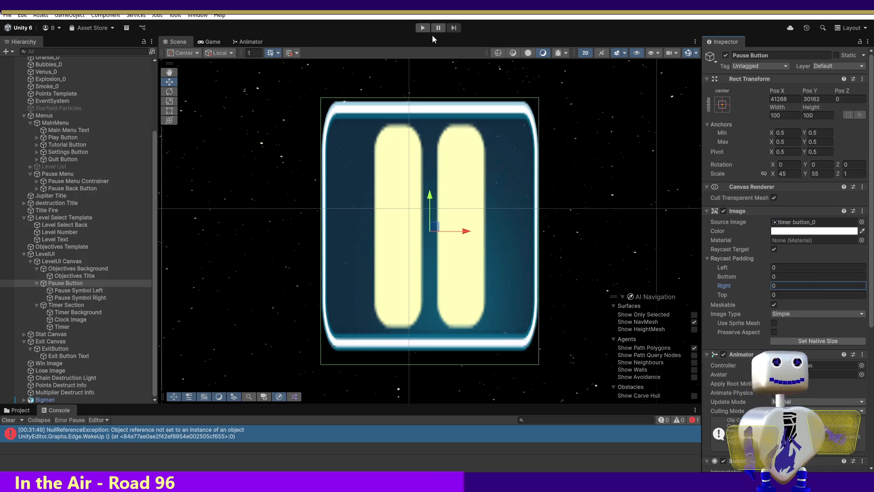
- Enter play mode again and launch the Skill Challenge level
click(423, 29)
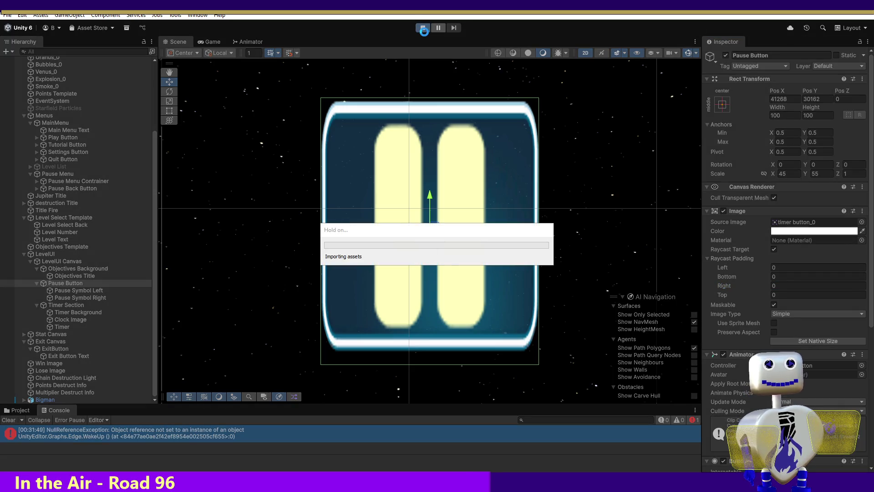
click(430, 205)
click(632, 249)
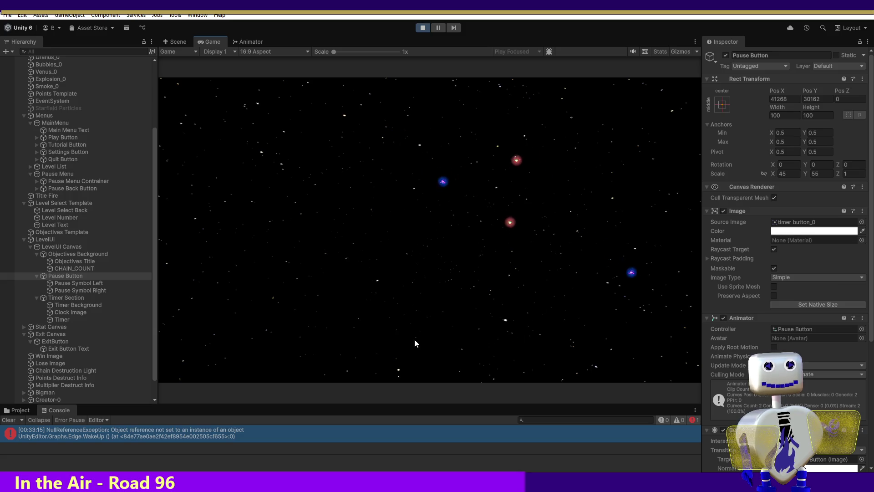
- Switch to the Scene view and frame the Pause Button
click(164, 45)
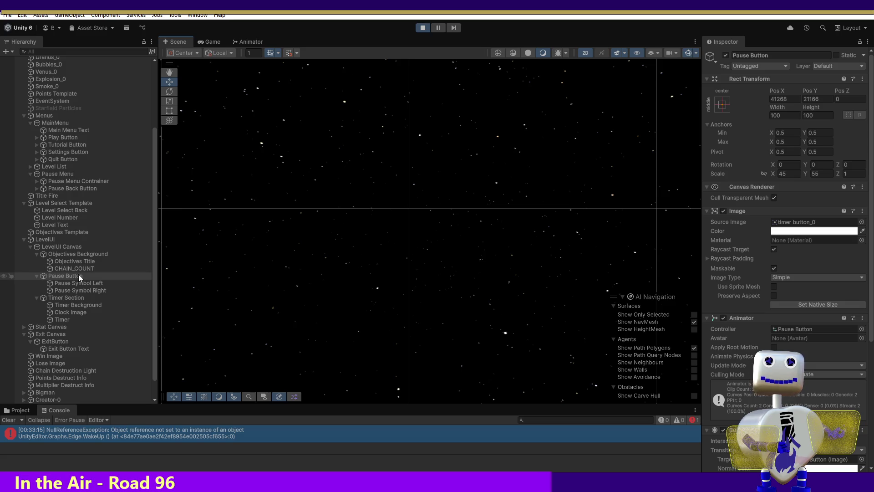
double_click(79, 276)
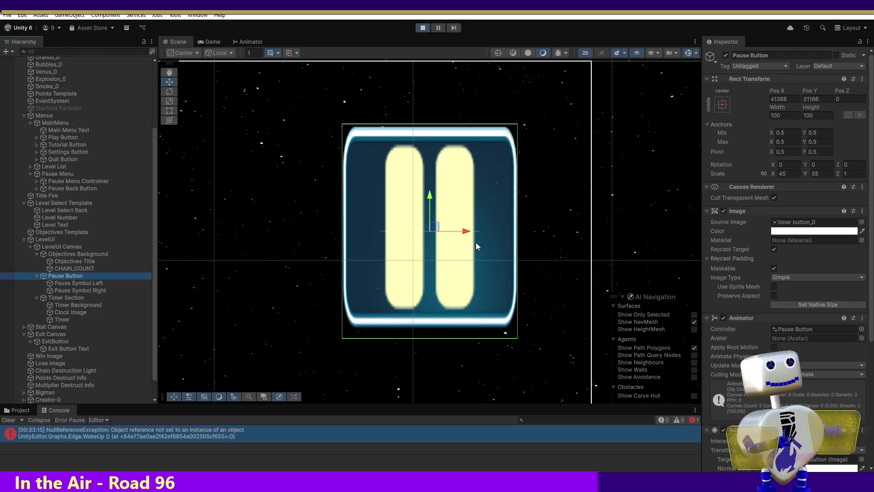
click(207, 40)
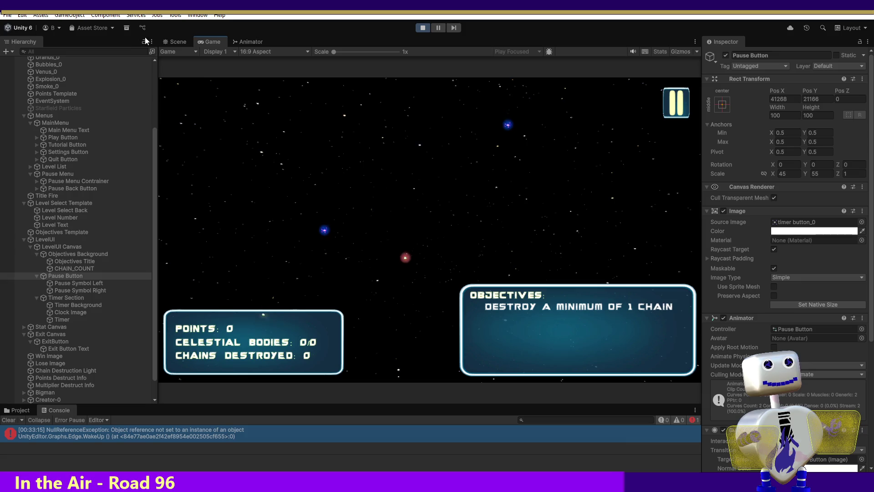
click(175, 42)
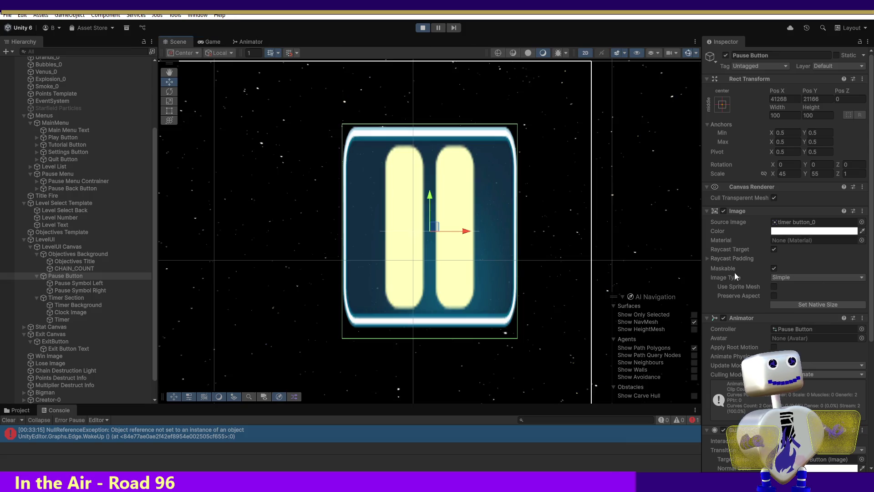
- Try -100 Bottom raycast padding, reset it to 0, then select the LevelUI Canvas
click(706, 258)
click(763, 278)
text(00)
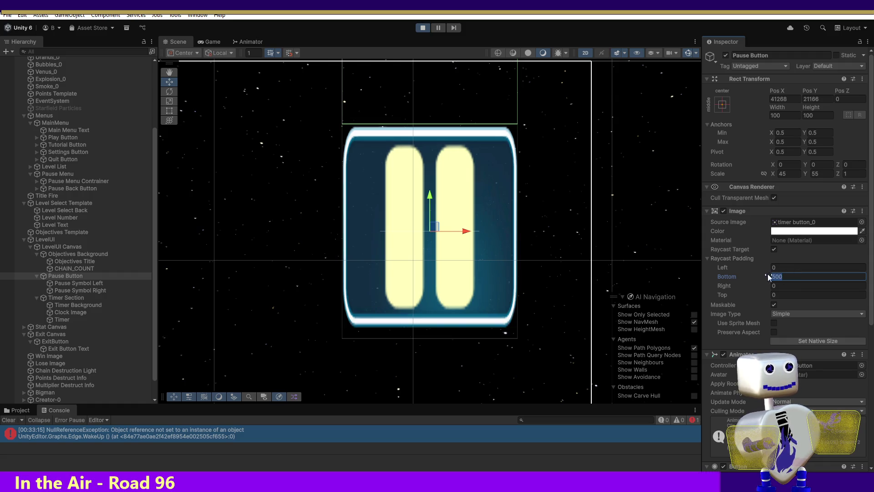
text(1)
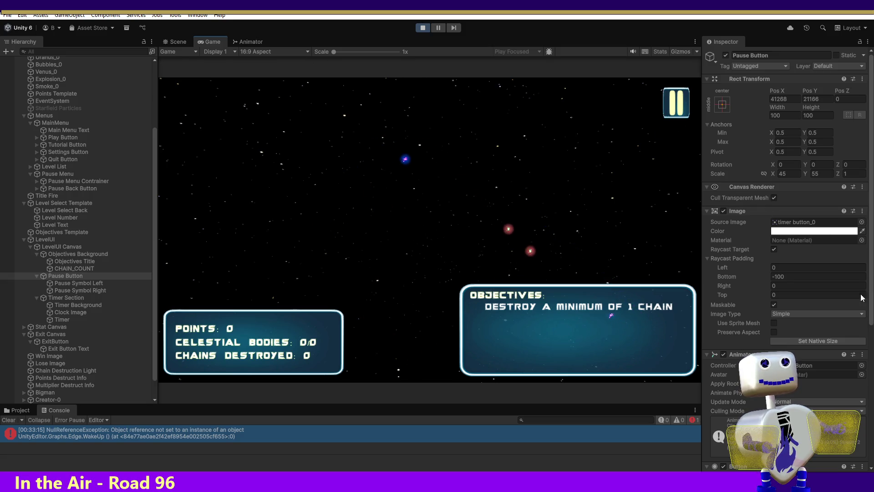
click(818, 277)
text(0)
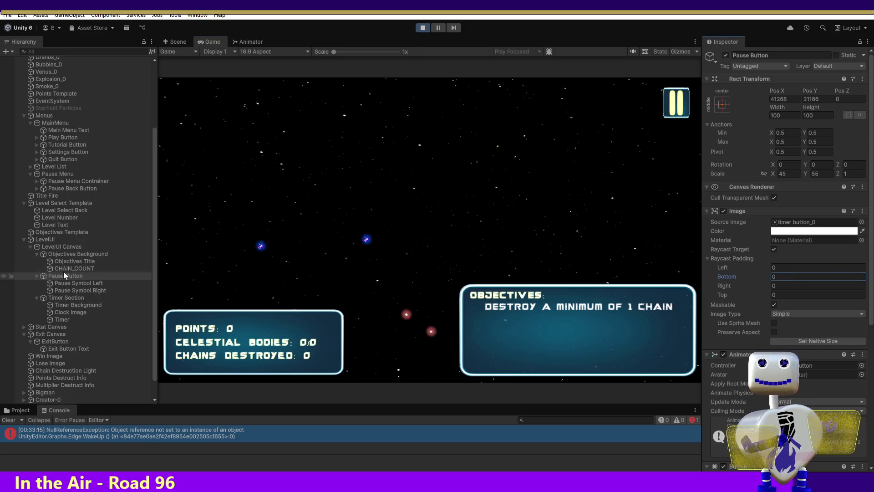
click(61, 246)
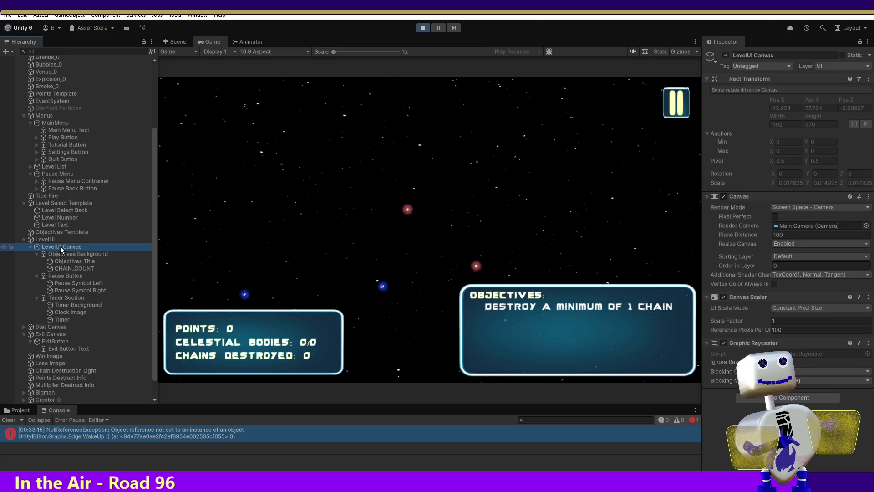
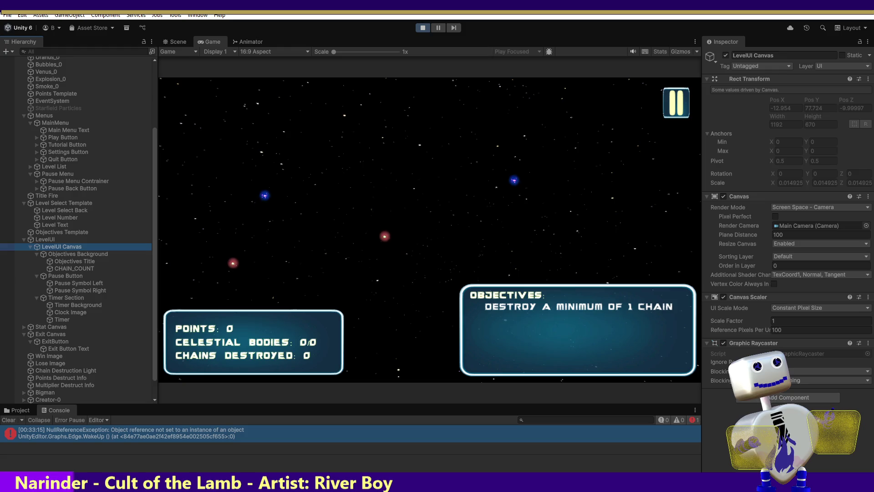
- Toggle the canvas's Graphic Raycaster off and on, then test that the pause button opens and BACK closes PAUSED
click(724, 343)
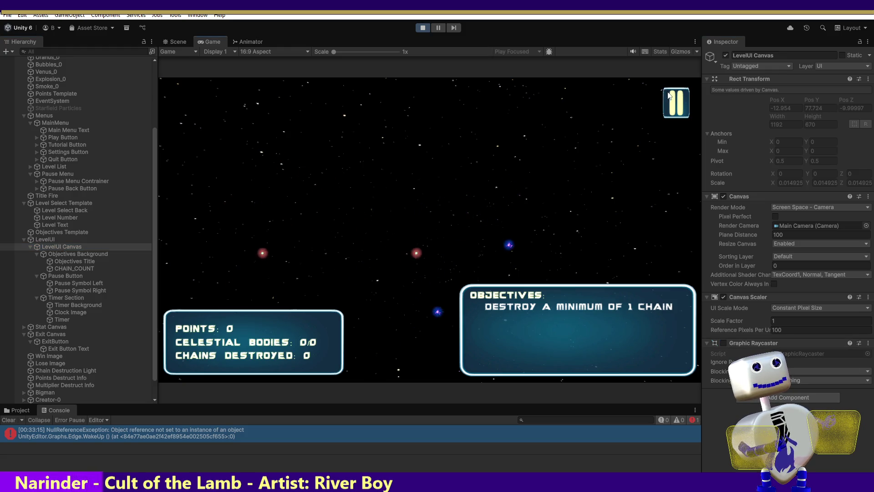
click(724, 344)
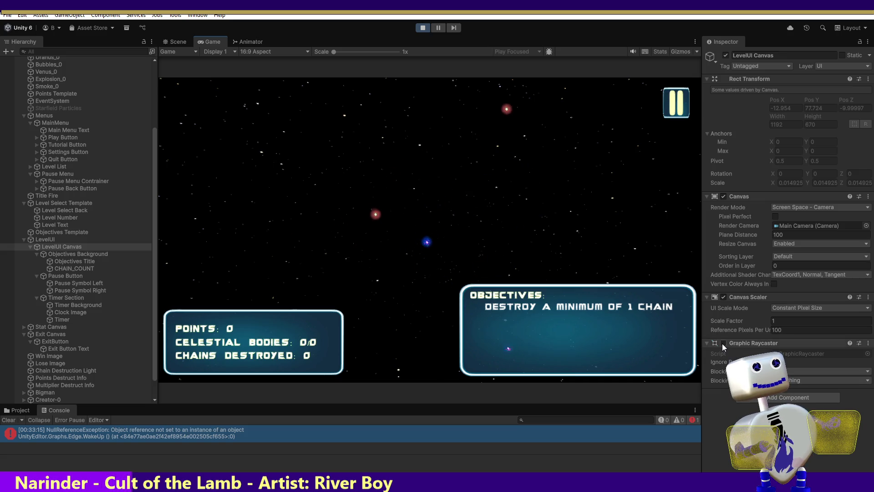
click(673, 94)
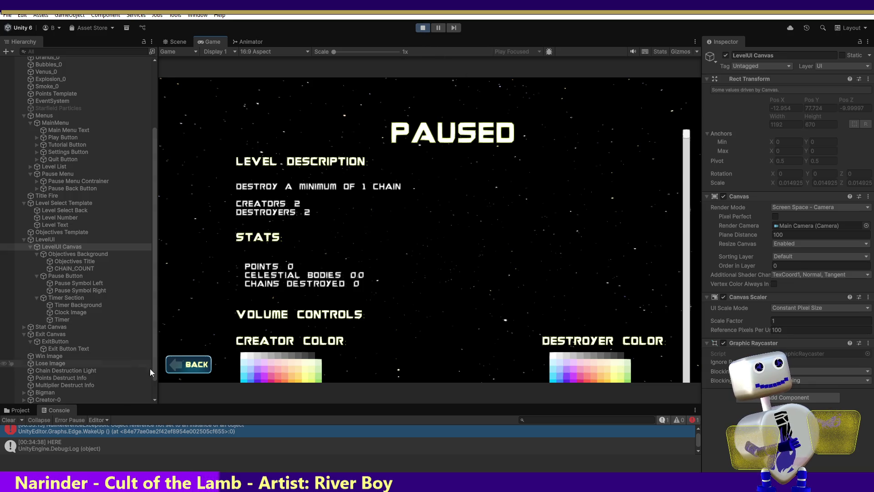
click(188, 364)
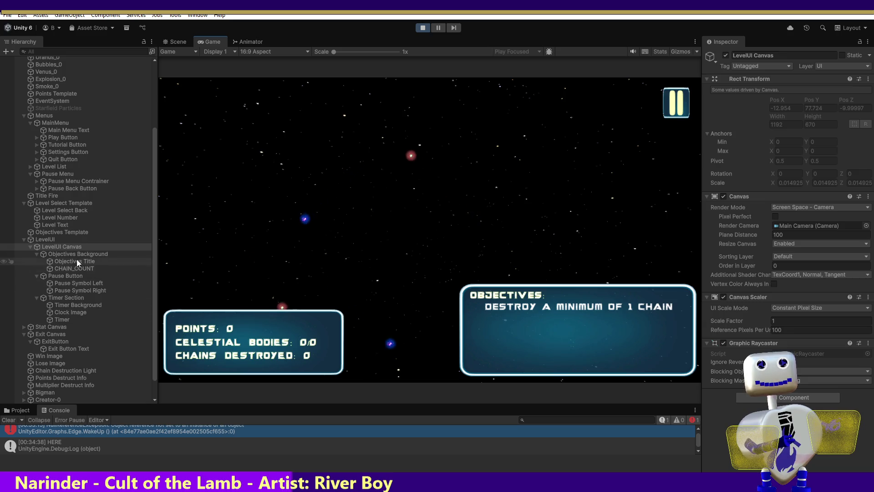
click(169, 42)
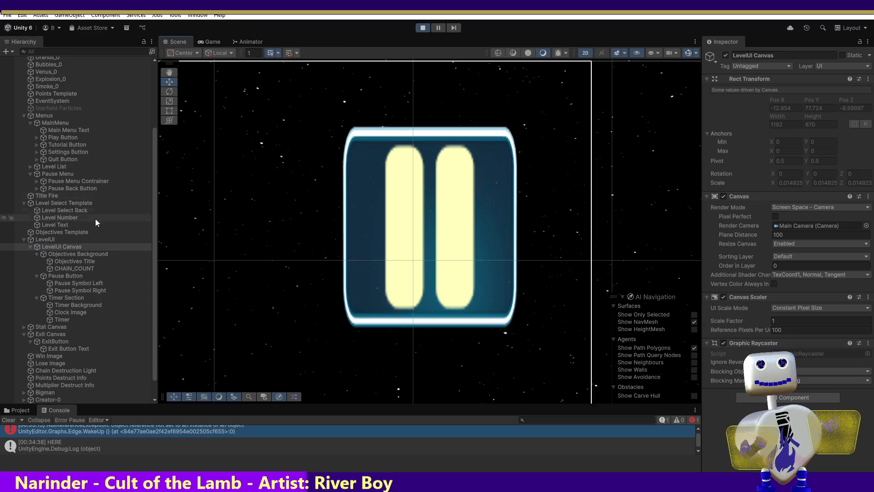
- Frame the LevelUI Canvas in the scene and inspect it alongside its parent LevelUI
double_click(59, 246)
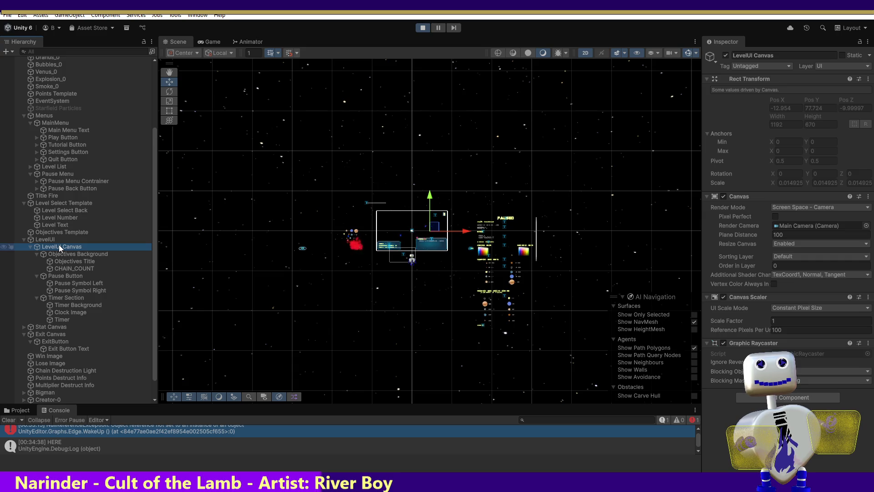
click(58, 246)
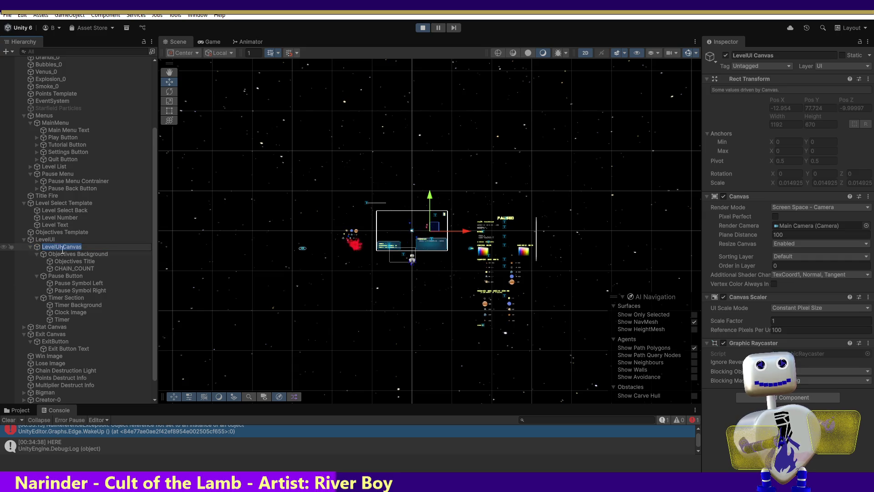
click(49, 239)
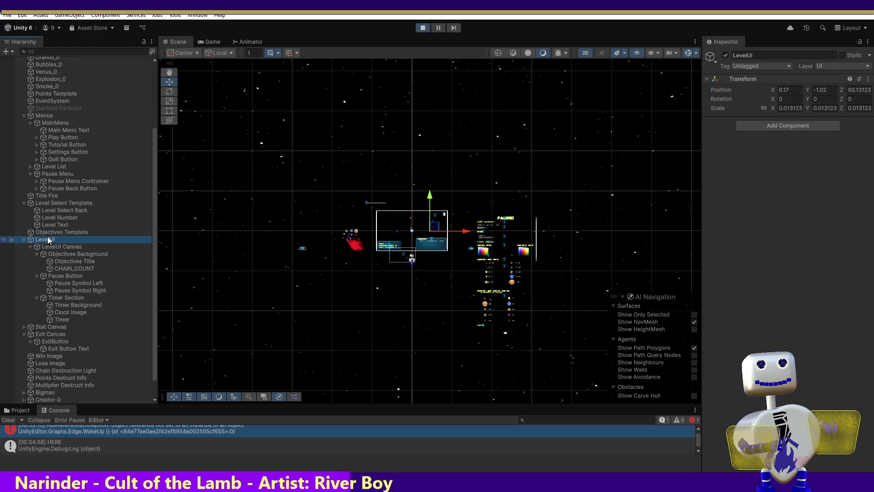
click(47, 246)
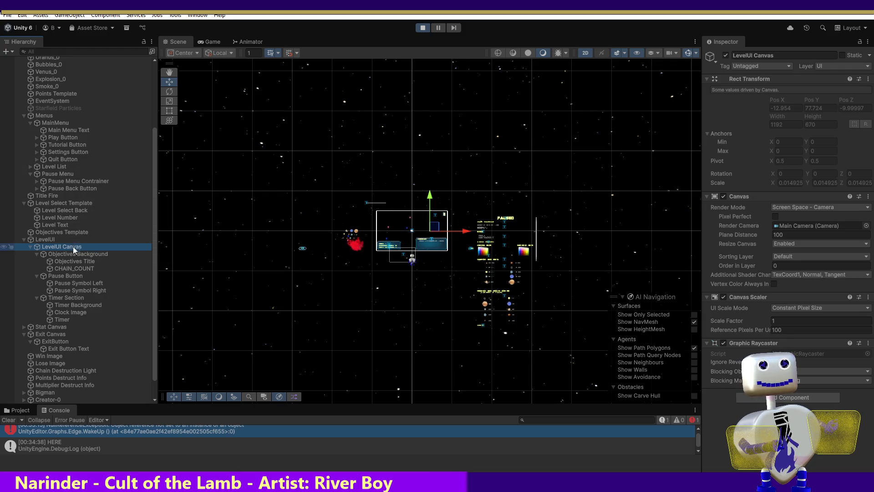
- Inspect the Pause Button object, then go back to the running Game view
click(73, 299)
click(67, 276)
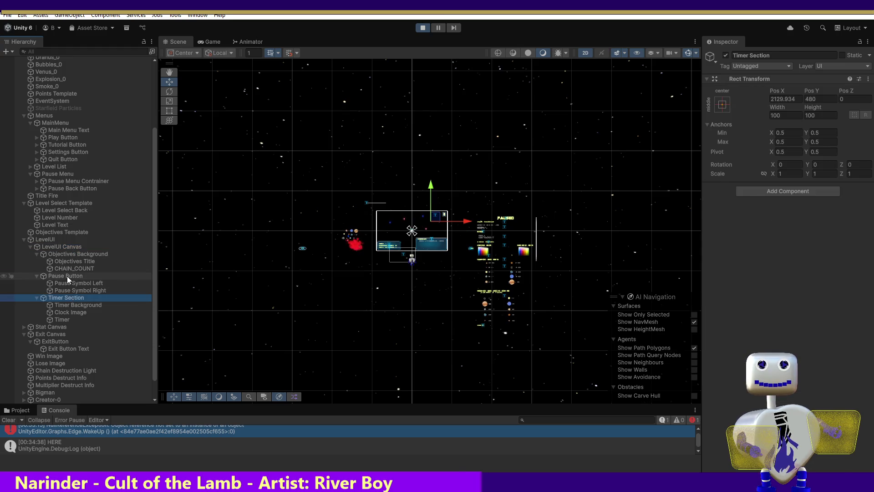
click(67, 275)
click(209, 42)
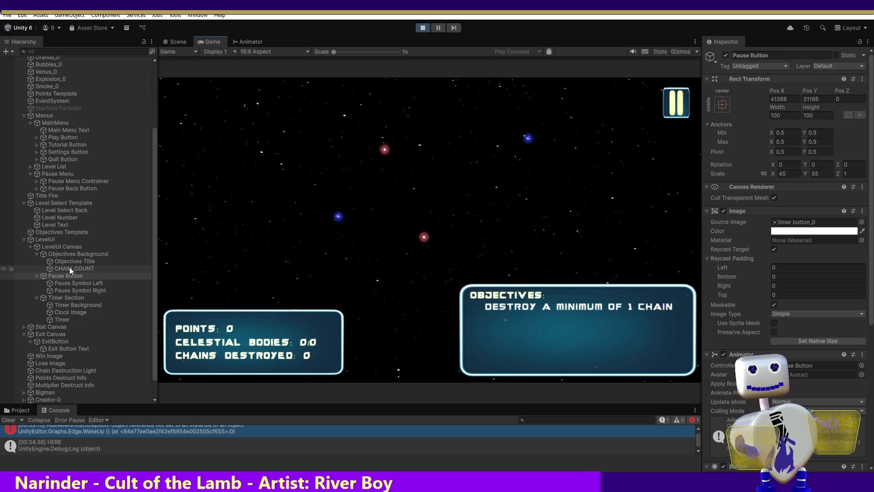
- Review the LevelUI Canvas's Graphic Raycaster Blocking Mask options, leaving them unchanged
click(71, 247)
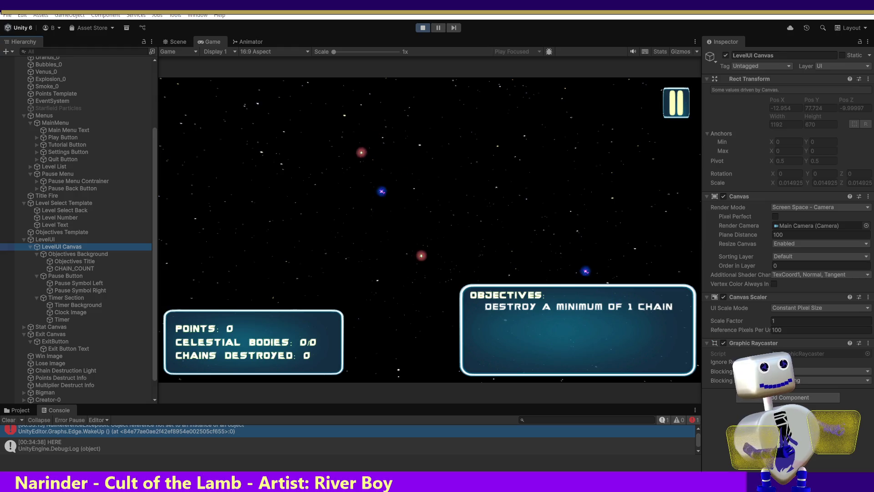
click(829, 380)
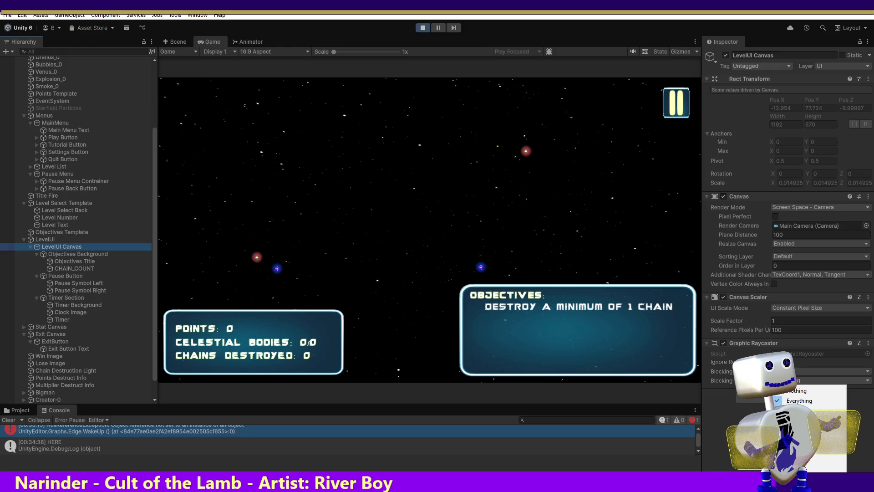
click(711, 457)
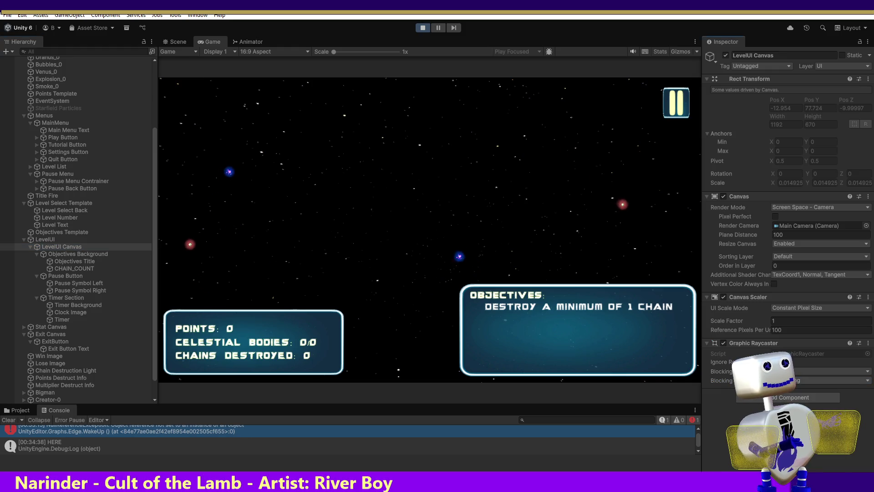
- Disable the Canvas Scaler and confirm the PAUSED menu still opens and closes
click(724, 297)
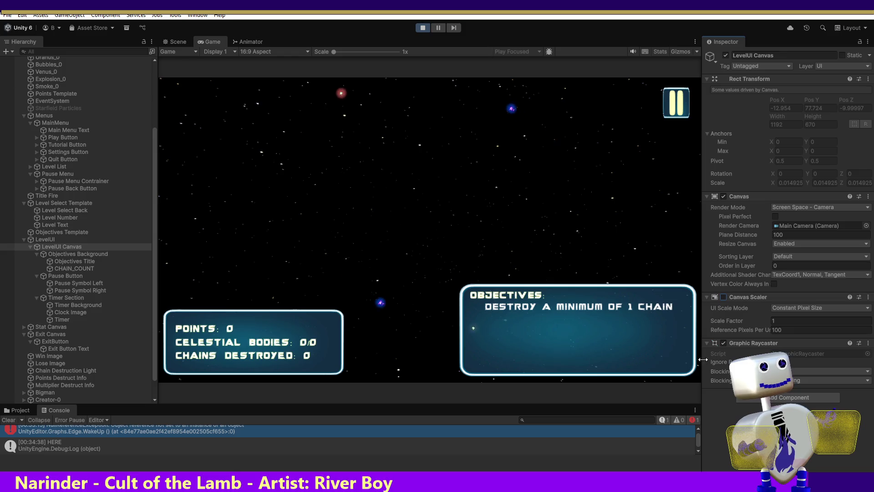
click(669, 95)
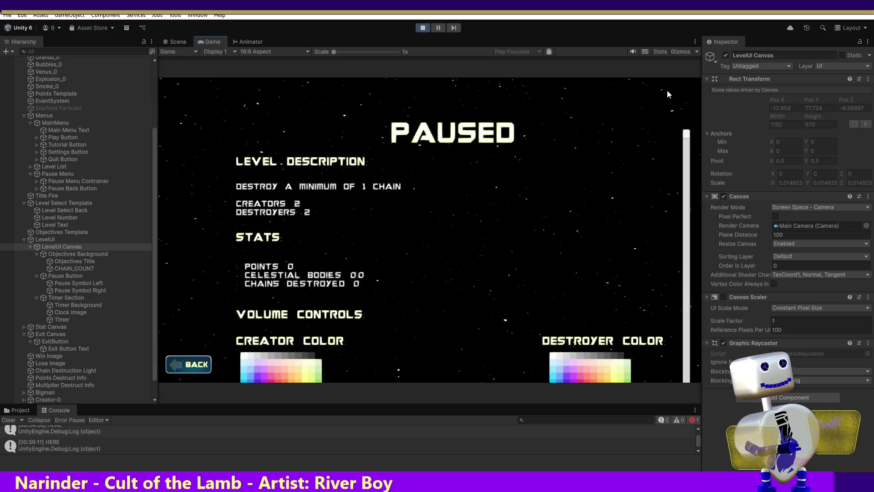
click(188, 364)
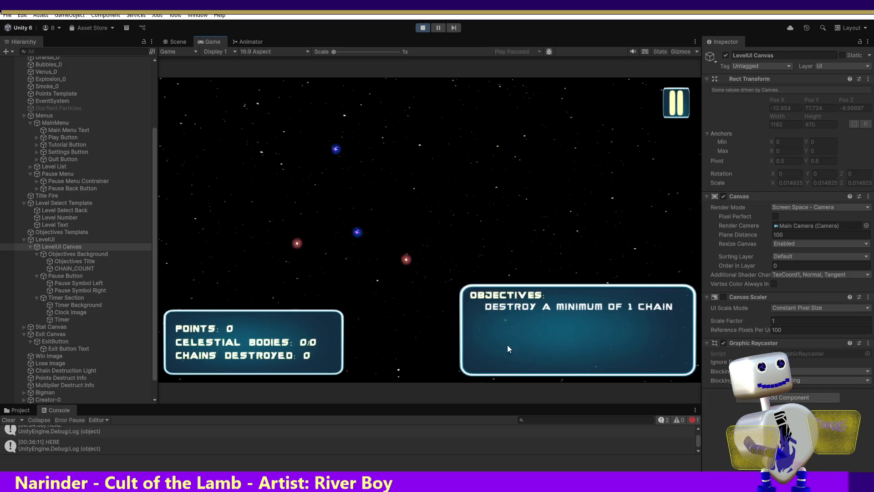
click(719, 297)
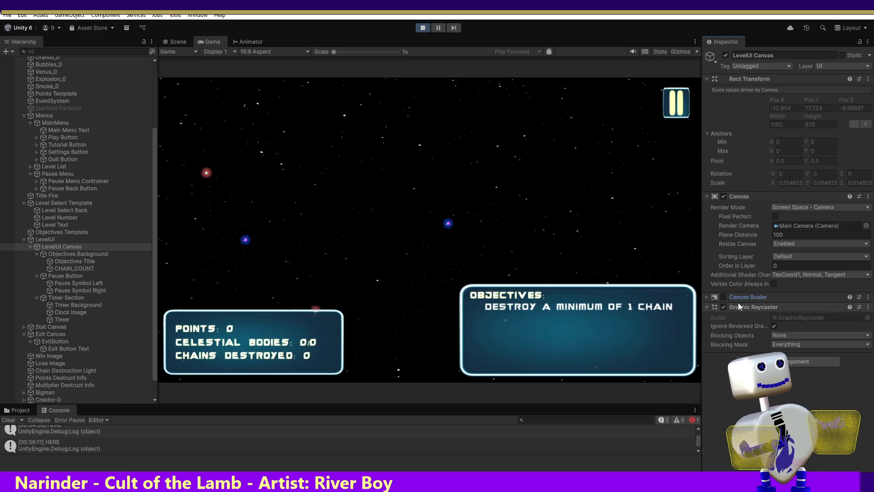
- Set the Canvas Scaler's Reference Pixels Per Unit to 1000
click(711, 300)
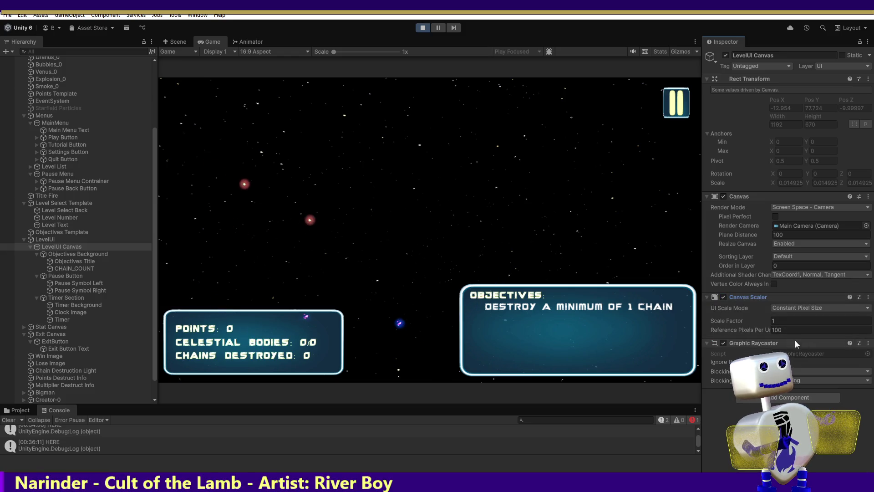
click(780, 330)
click(782, 330)
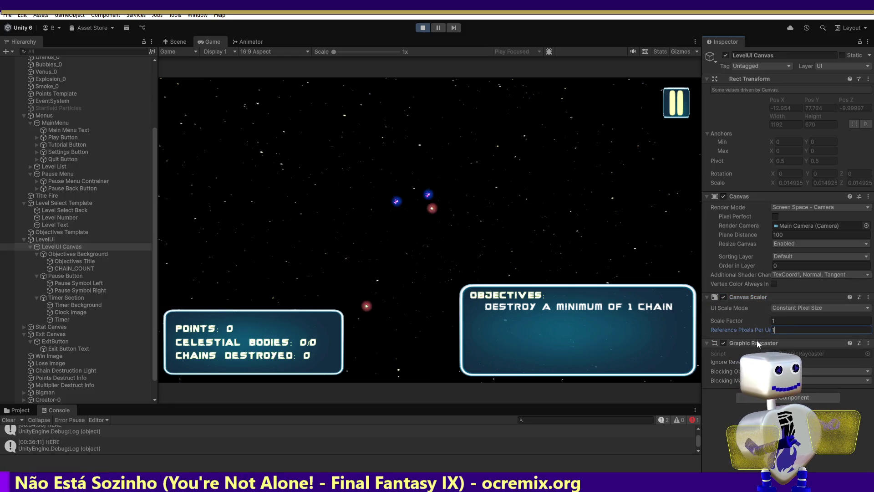
text(000)
key(Return)
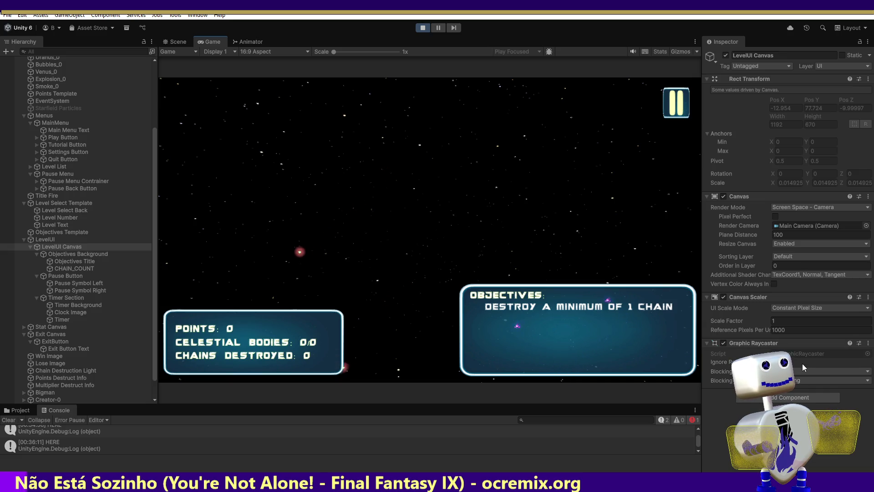
- Review the UI Scale Mode options without changing them, then select the Pause Button
click(802, 310)
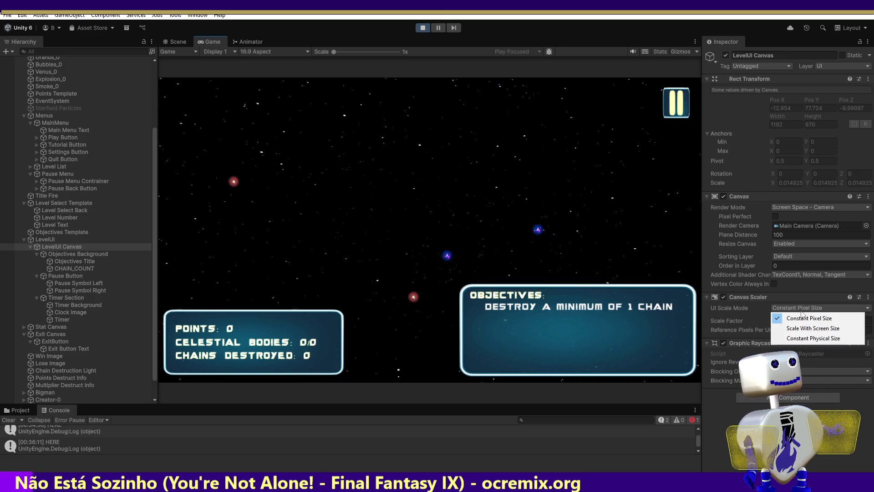
key(Escape)
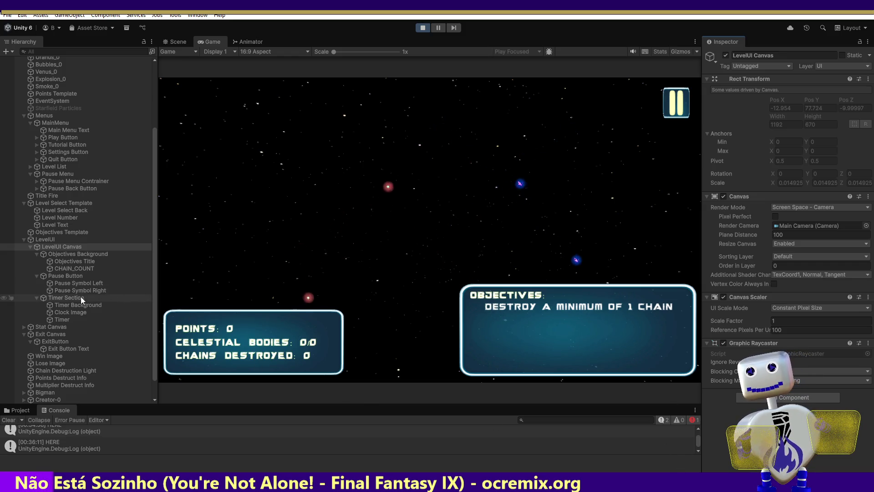
click(63, 276)
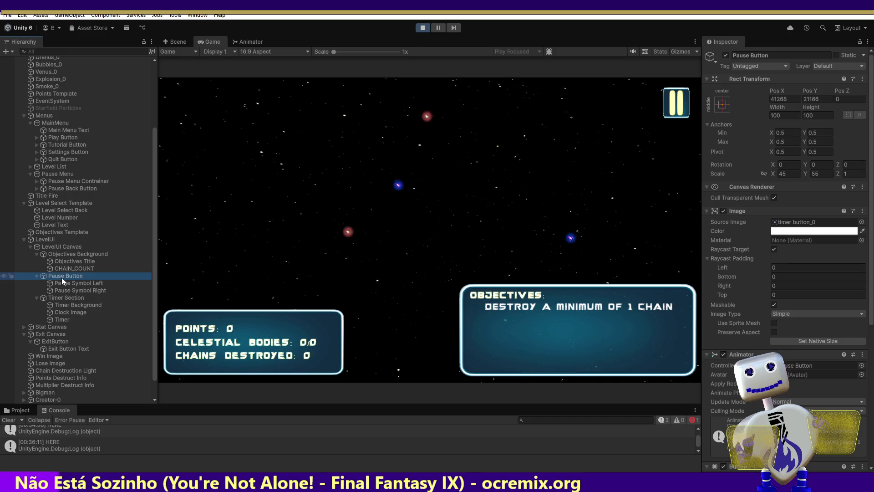
- Toggle the Pause Button image's Maskable off and back on, then select LevelUI to view its Transform
click(774, 304)
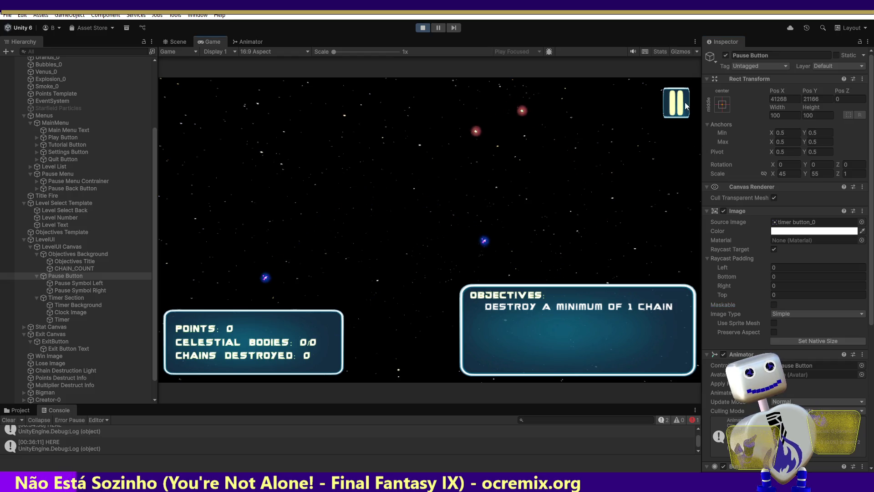
click(774, 304)
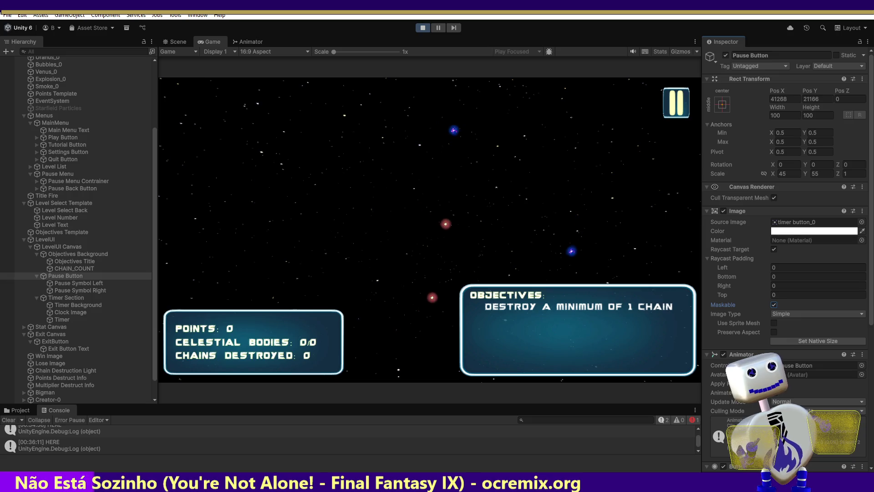
click(51, 247)
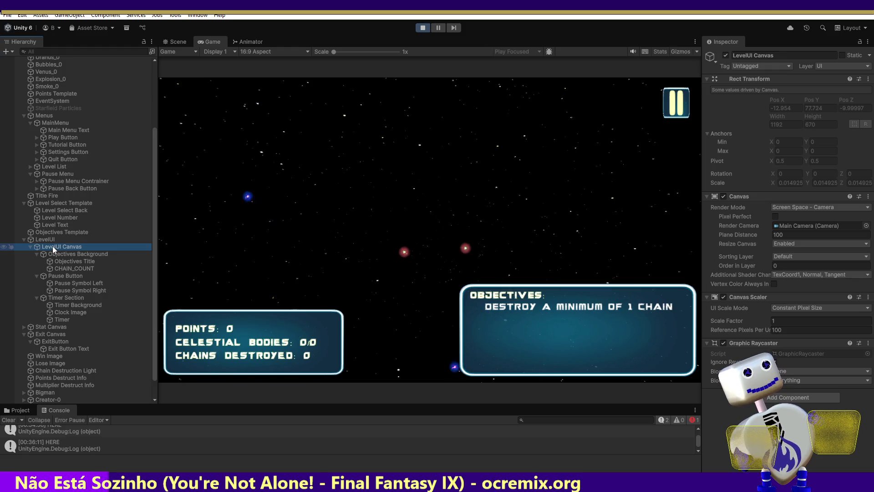
click(44, 234)
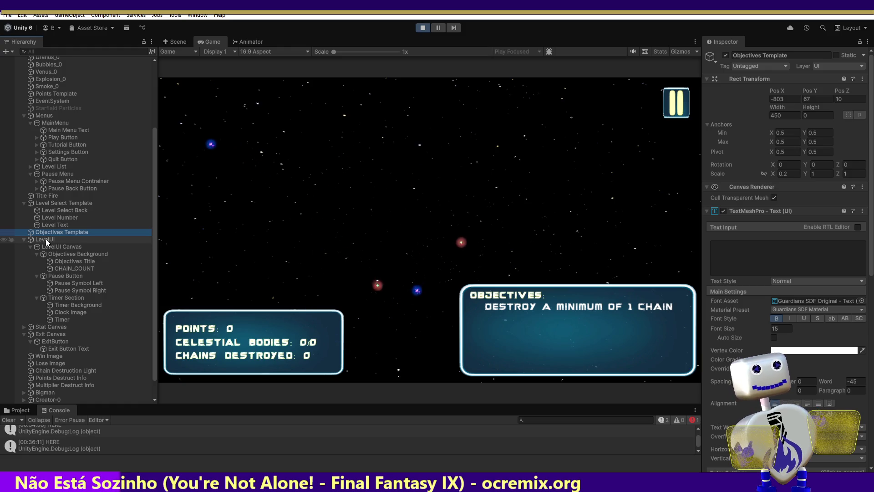
click(46, 240)
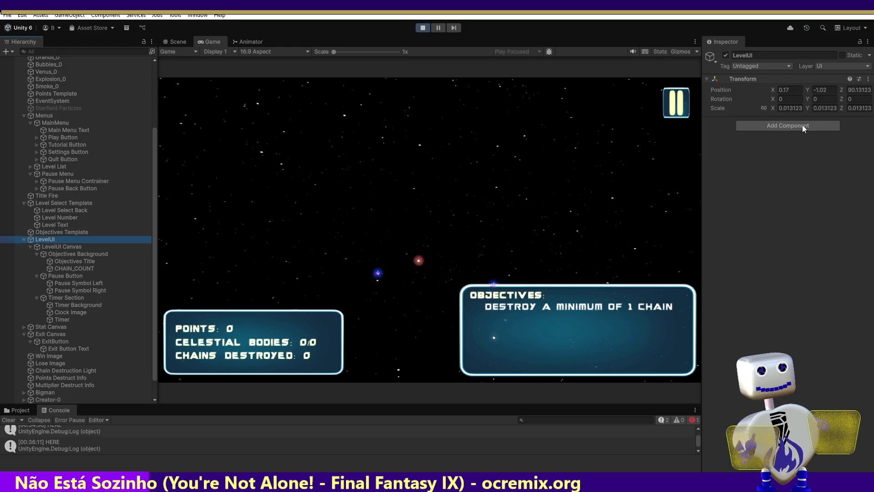
- Enter 1 for LevelUI's Transform scale on each axis and return to the Scene view
click(792, 110)
text(1)
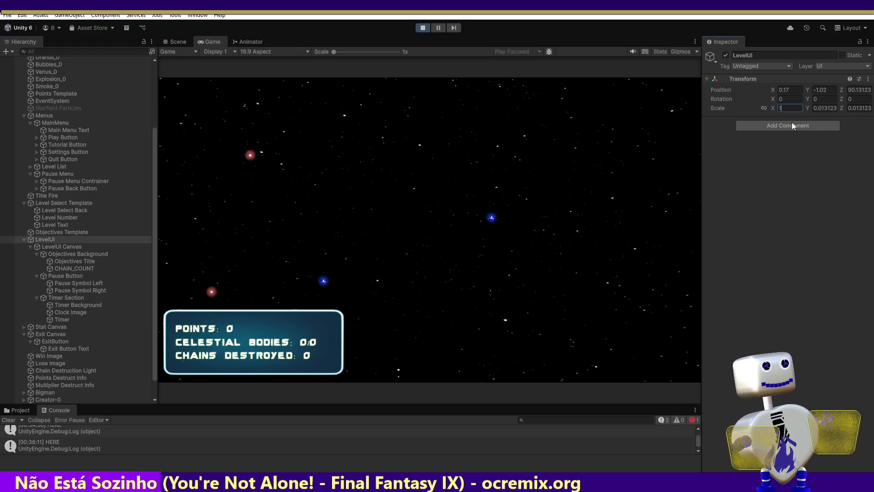
click(831, 108)
text(1)
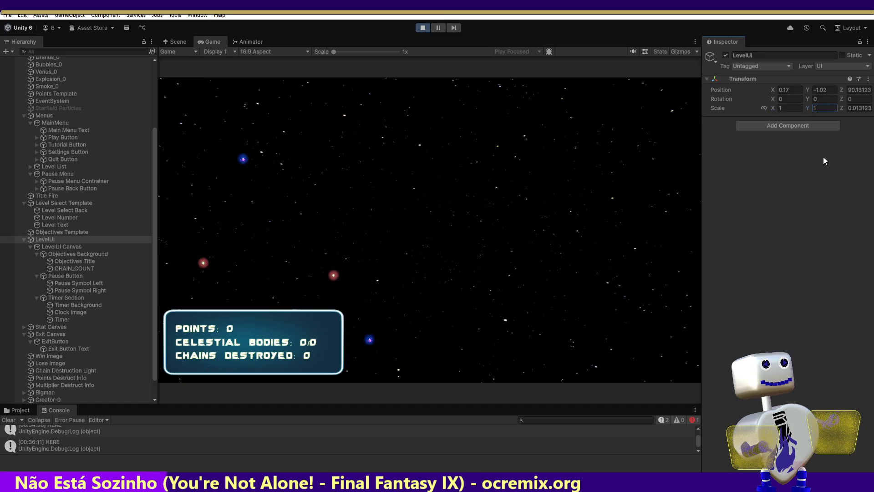
click(173, 43)
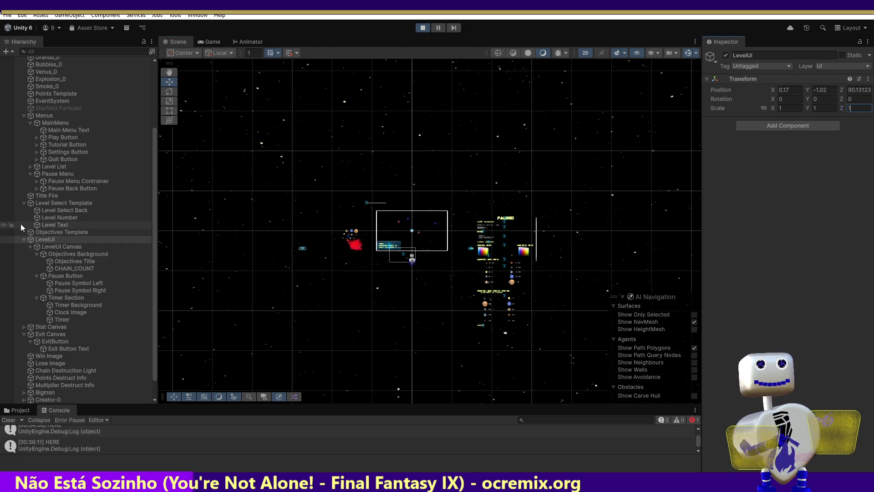
- Inspect the LevelUI Canvas and Pause Button, then frame the Pause Button and LevelUI in the scene
click(60, 248)
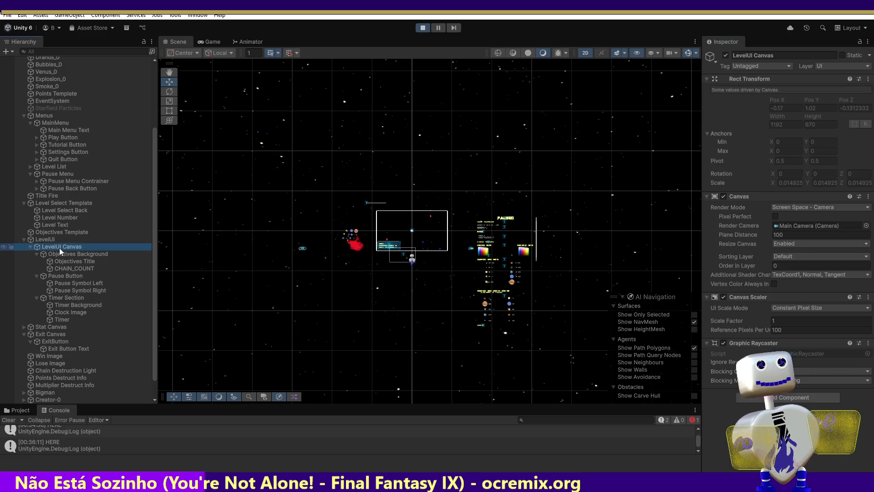
click(67, 275)
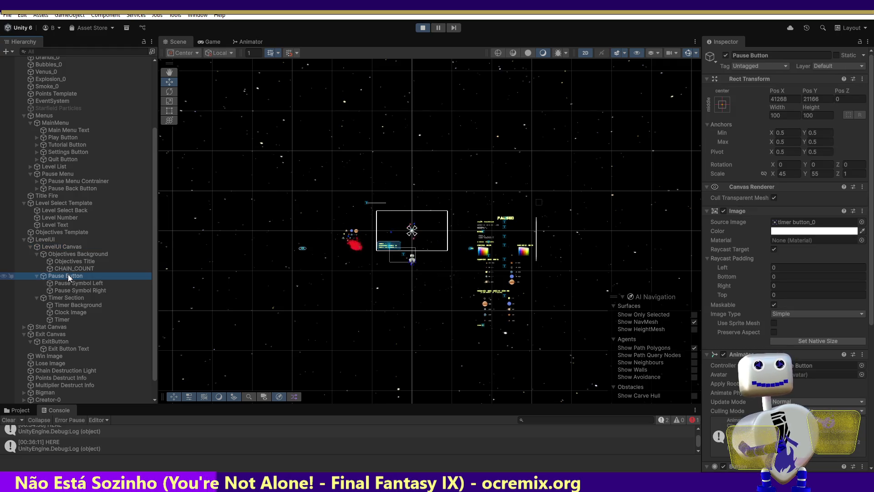
key(f)
key(f)
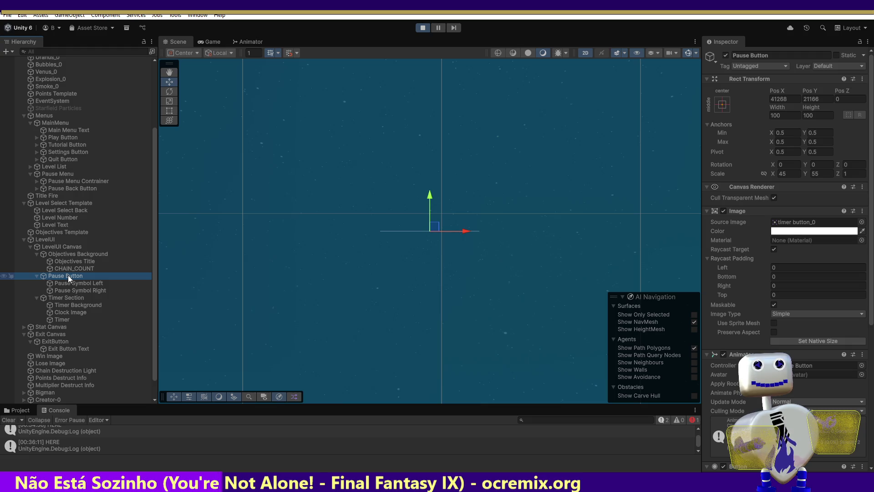
double_click(43, 240)
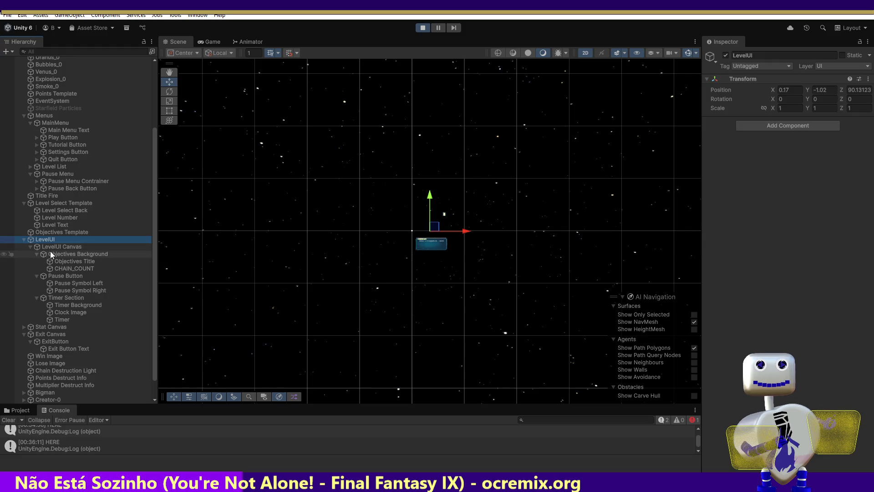
- Review Objectives Background and Pause Button, then reselect and frame LevelUI to reach its Transform
click(51, 253)
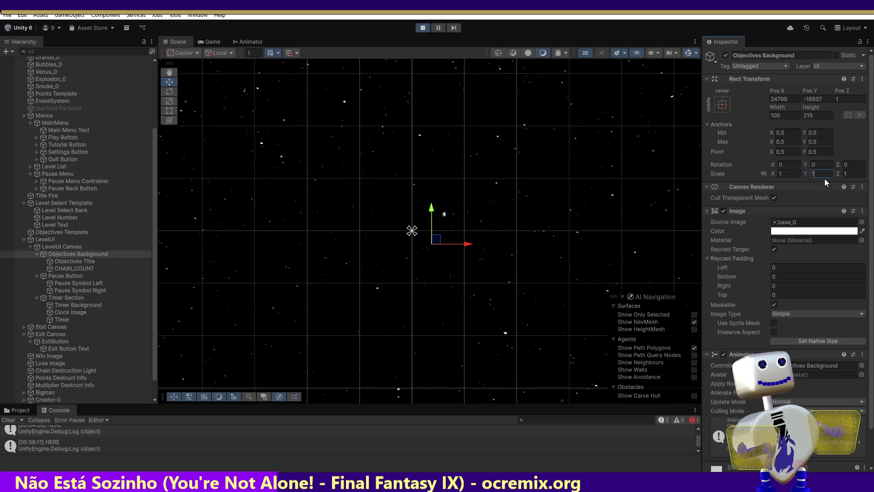
click(72, 276)
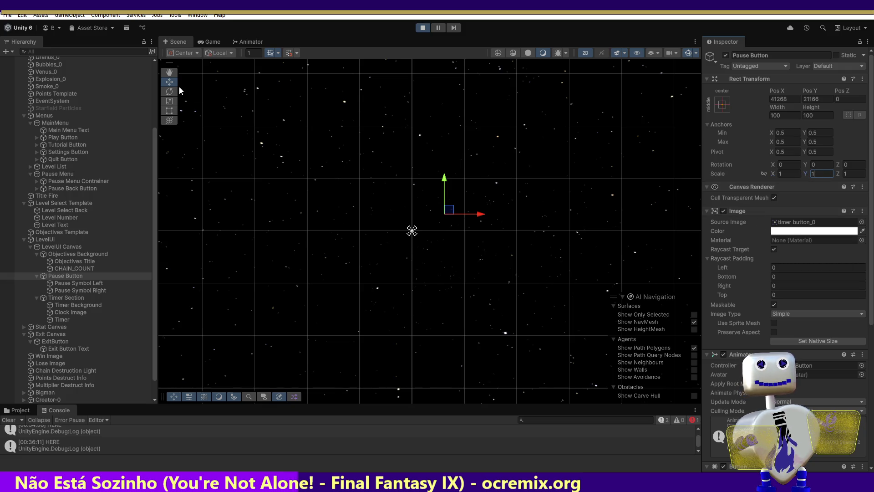
click(41, 241)
key(f)
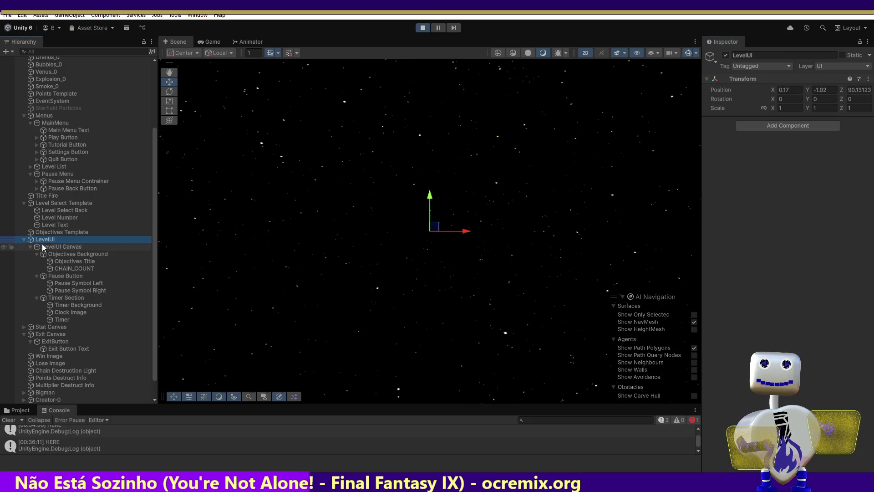
click(45, 246)
click(46, 240)
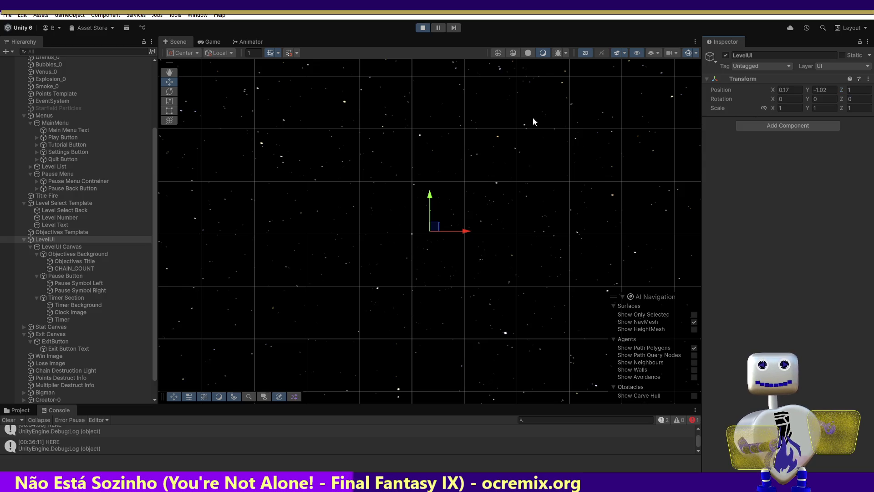
click(45, 245)
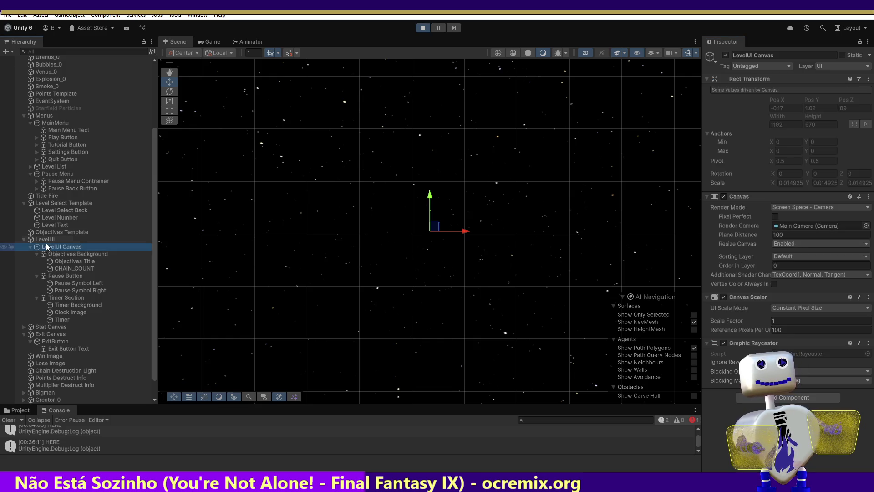
click(47, 239)
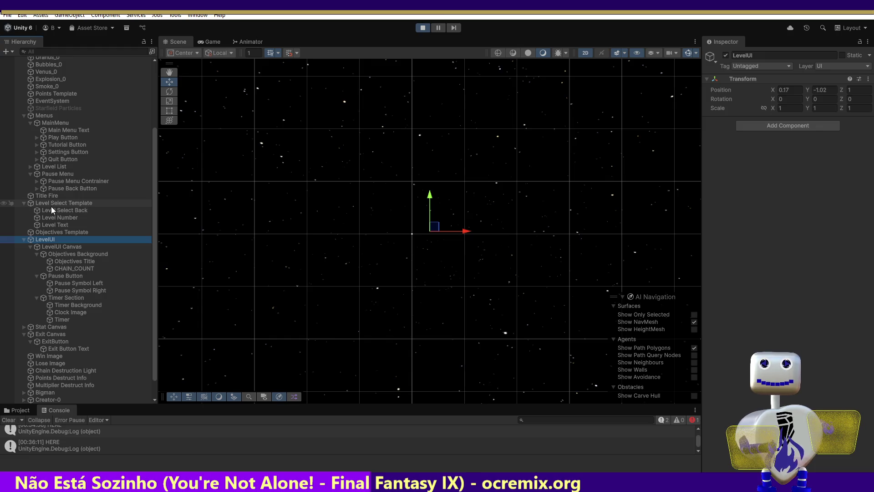
click(50, 116)
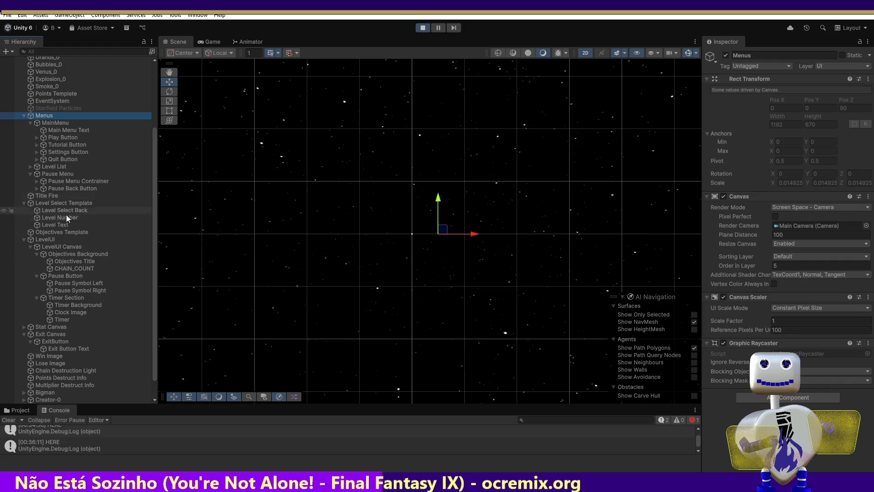
click(49, 240)
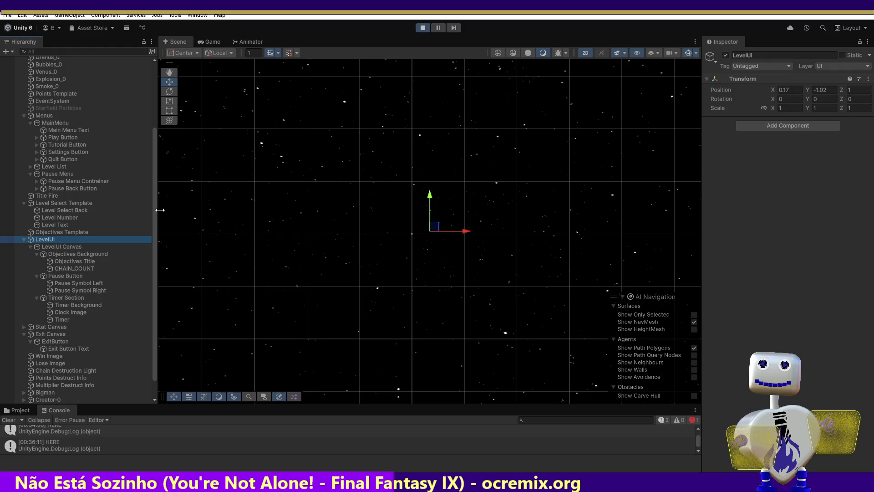
drag(155, 212, 149, 127)
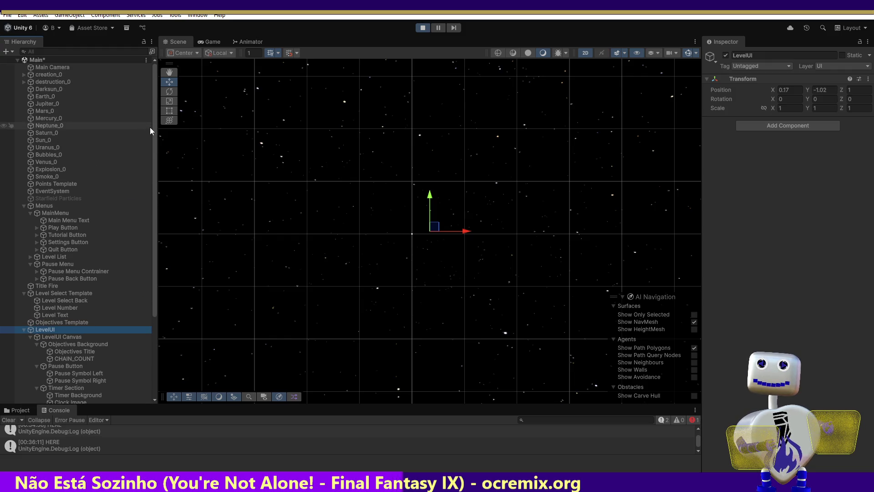
click(73, 68)
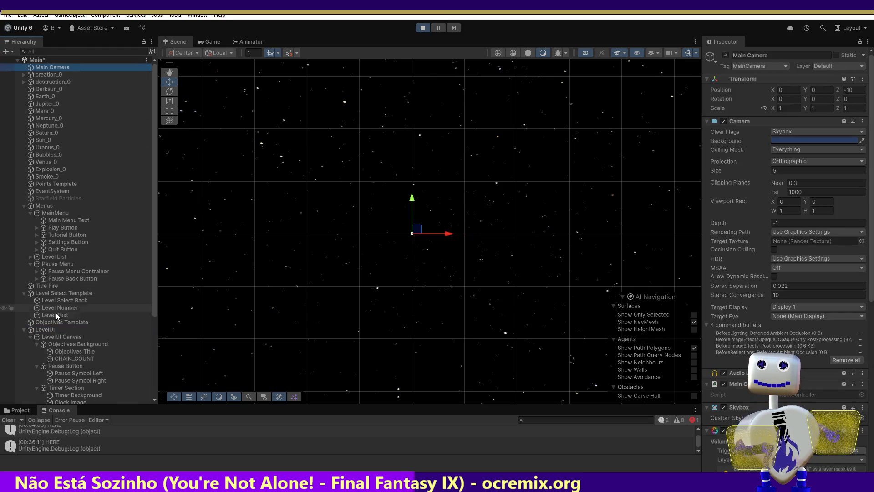
click(54, 330)
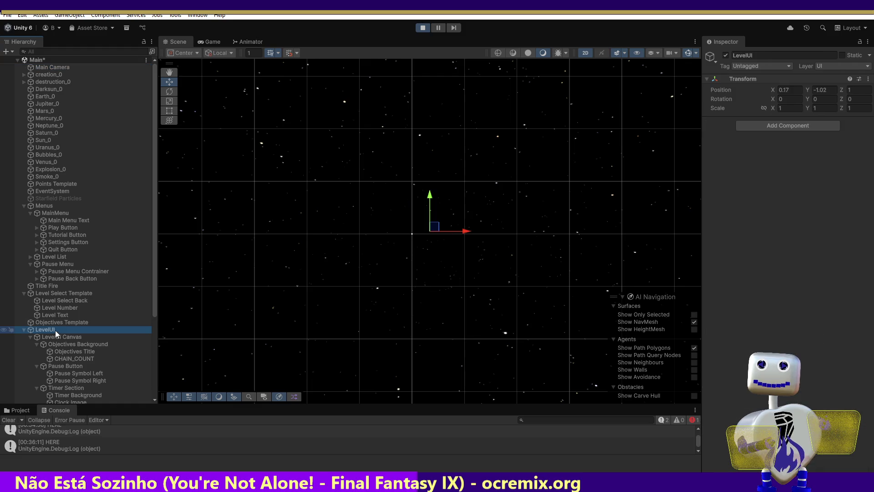
- Commit LevelUI's X and Y position of 0, frame the Main Camera, and pan to the PAUSED panel
click(822, 98)
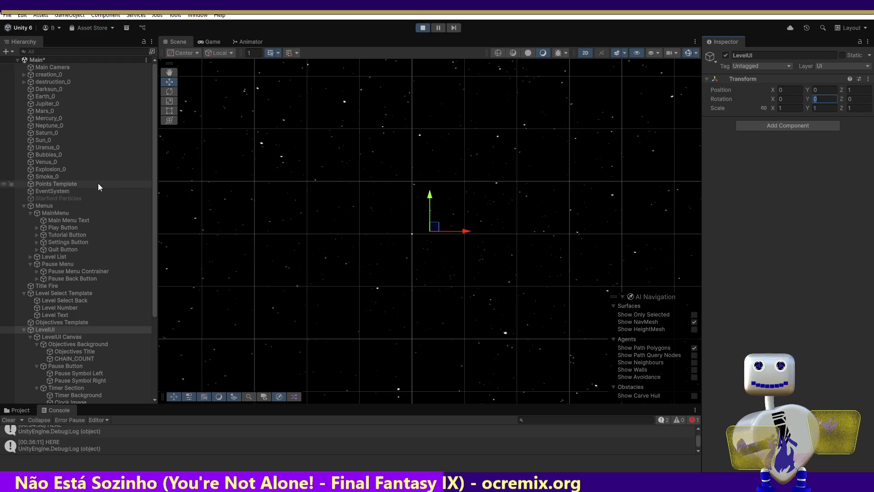
double_click(46, 68)
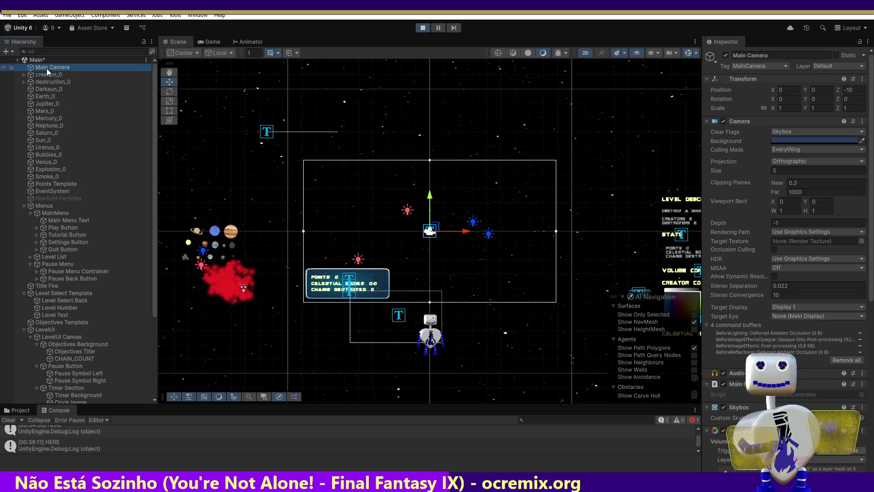
click(65, 330)
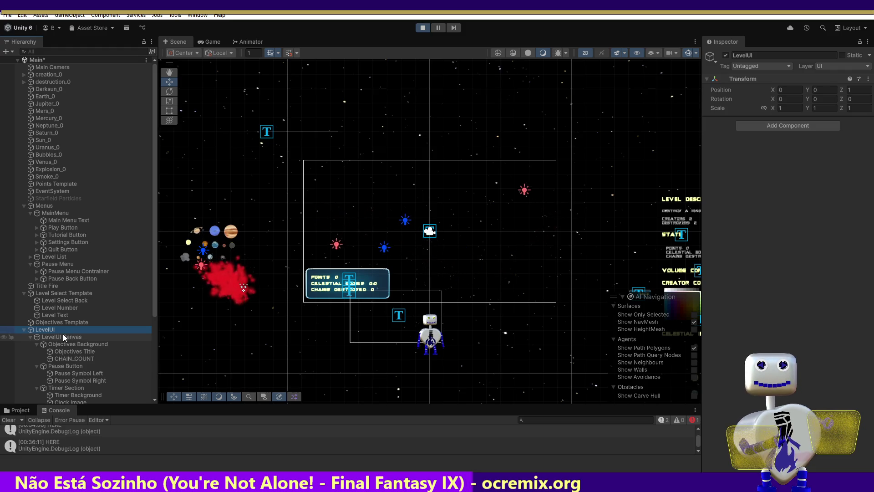
click(169, 73)
key(Right)
key(Down)
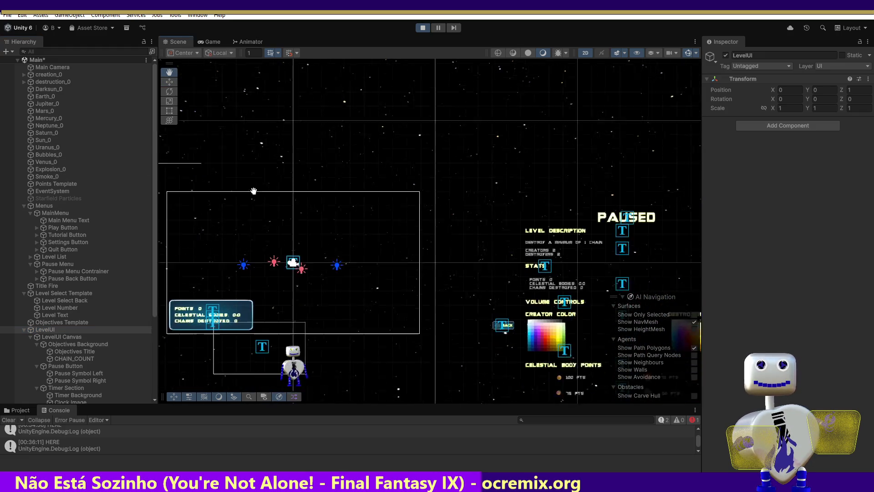
mouse_move(221, 76)
mouse_down()
mouse_move(253, 54)
mouse_move(429, 64)
mouse_move(427, 122)
mouse_move(396, 151)
mouse_up()
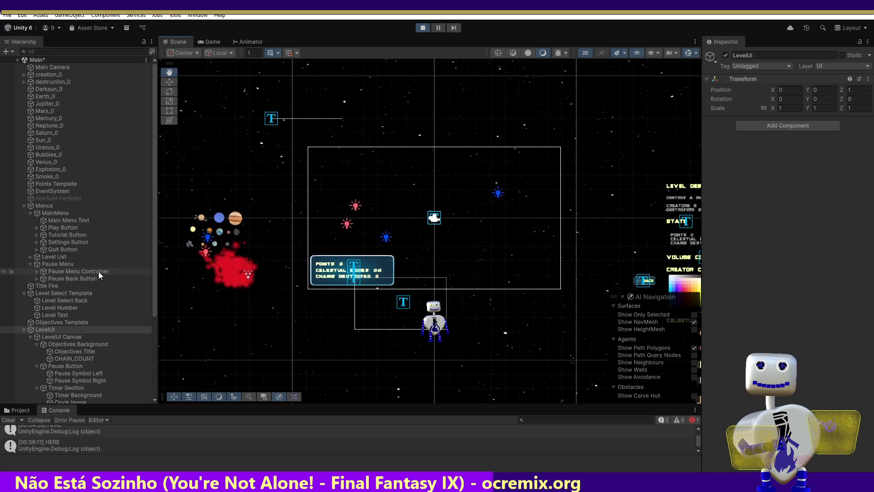
- Recheck the LevelUI Canvas and Objectives Template settings, ending back on LevelUI
click(58, 335)
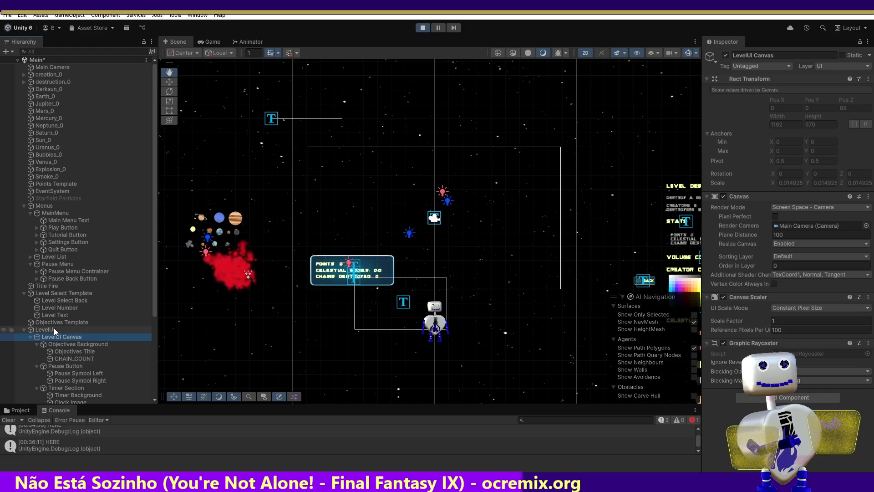
click(51, 327)
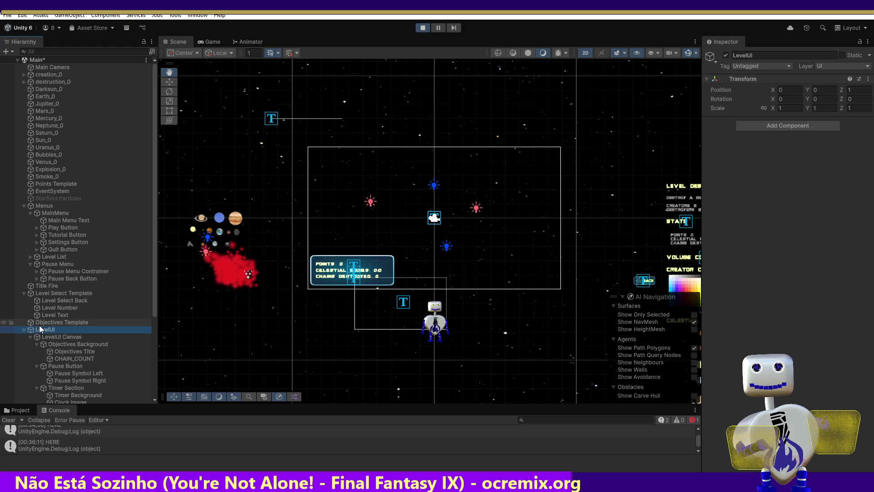
click(40, 322)
click(44, 329)
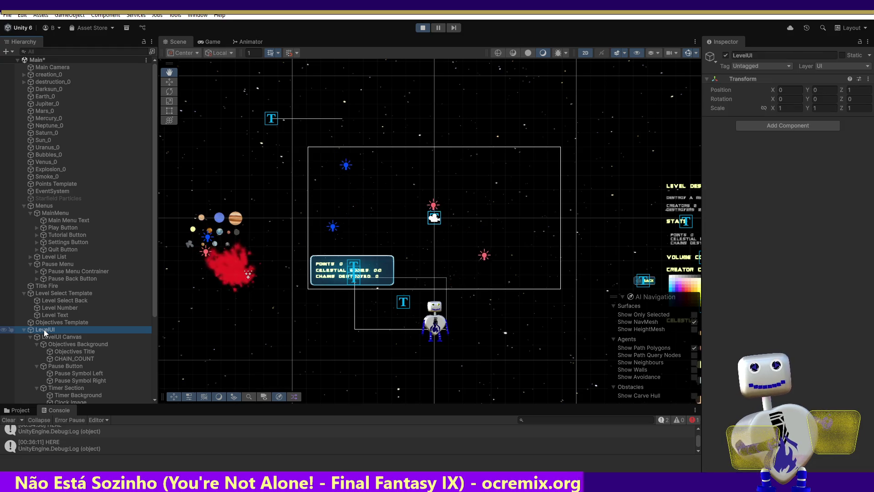
- Copy Title Fire's position and set LevelUI's X position to -14.36
click(48, 288)
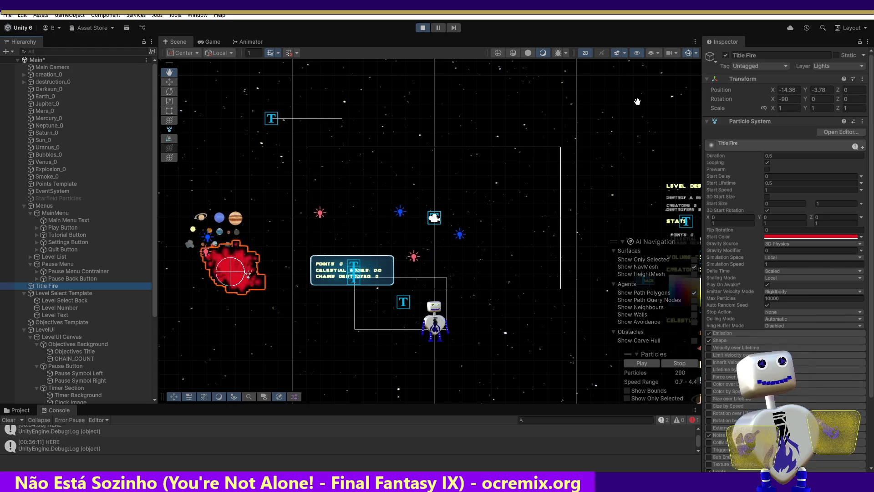
click(797, 92)
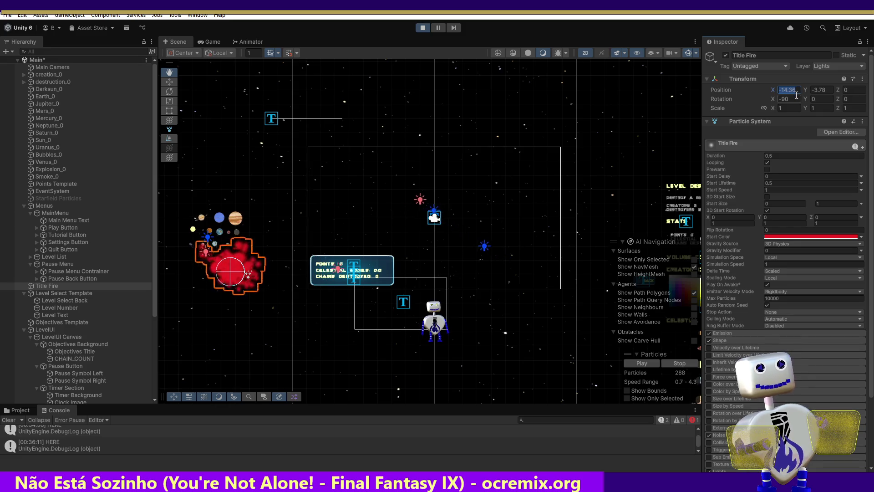
click(62, 328)
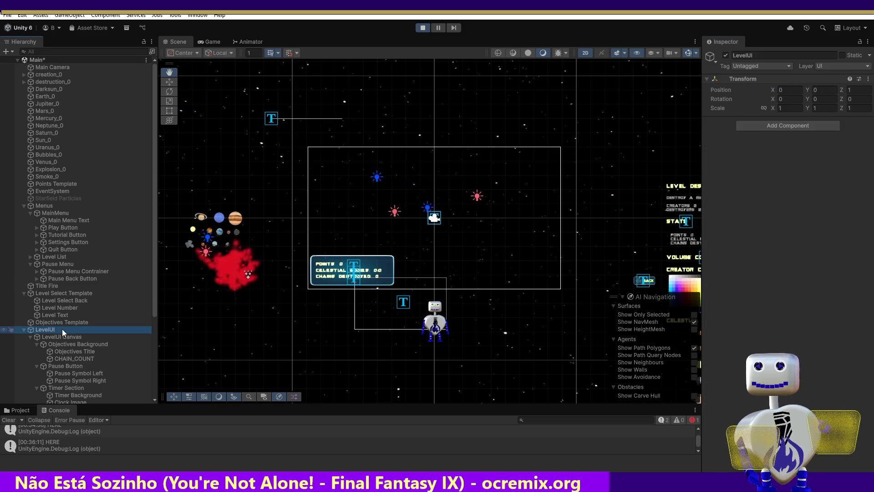
click(782, 90)
key(Tab)
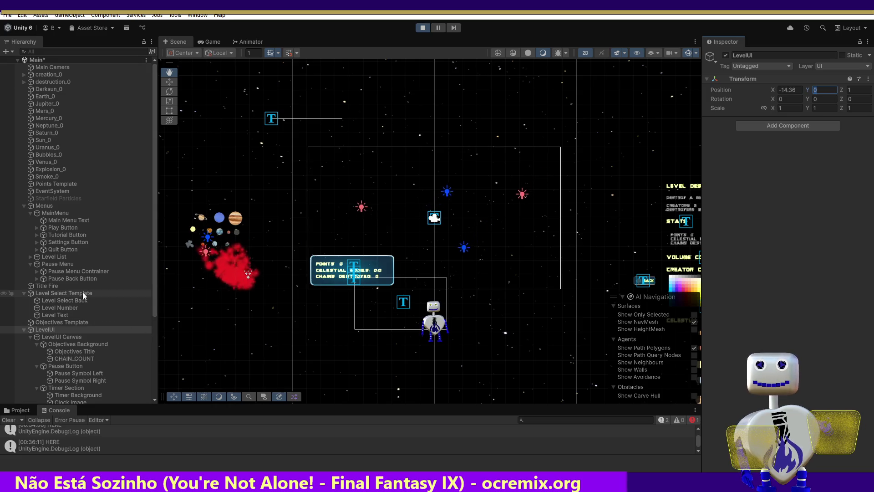
click(58, 284)
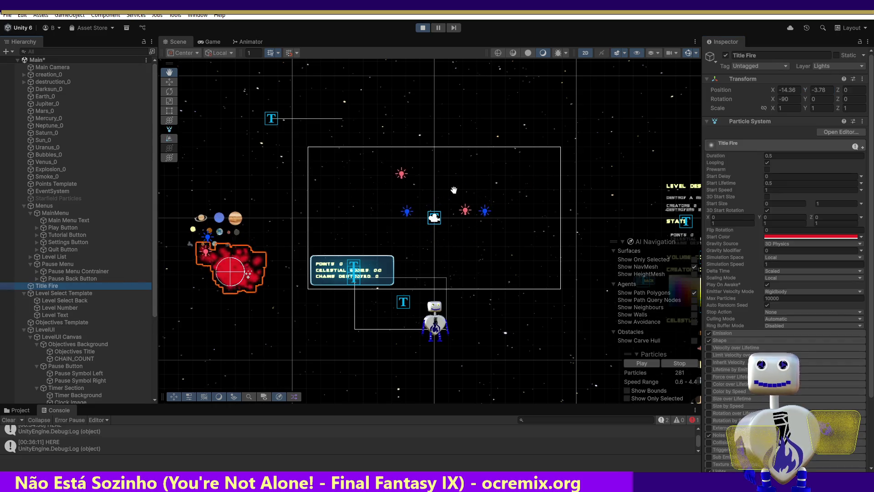
text(-3.78)
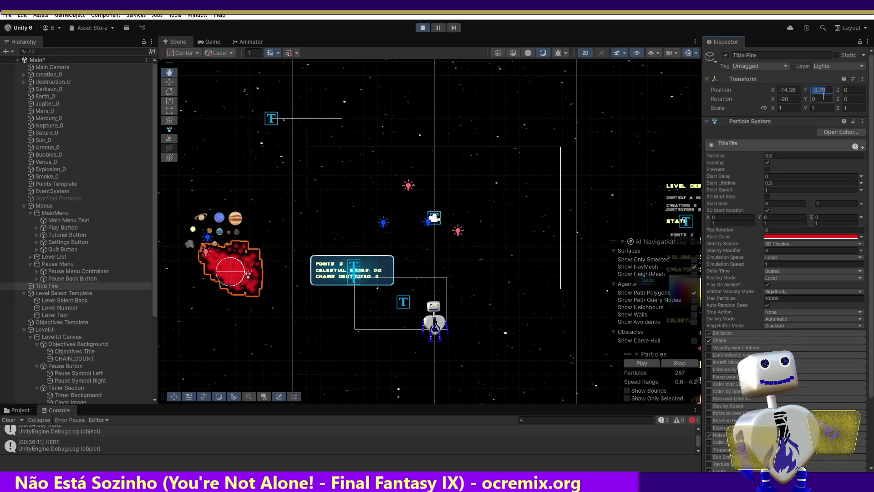
- Set LevelUI's Y position to -3.78 and frame LevelUI in the Scene view
click(59, 332)
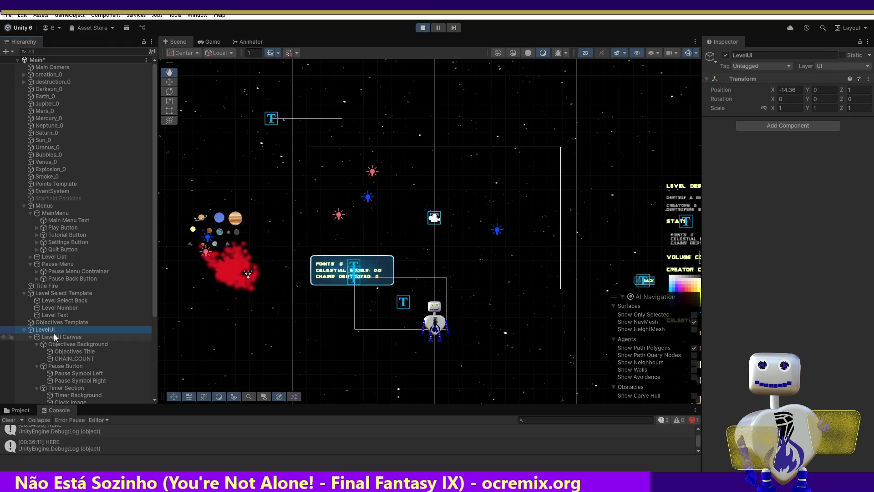
click(54, 335)
click(52, 329)
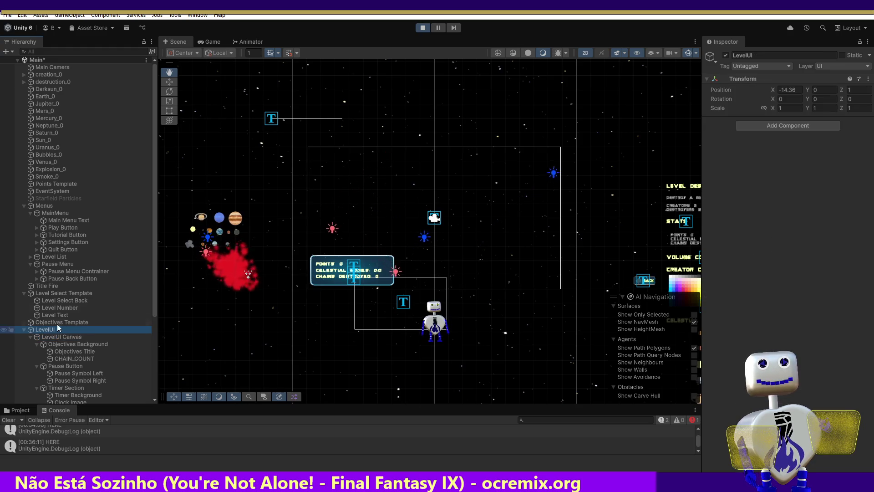
click(825, 90)
text(-3.78)
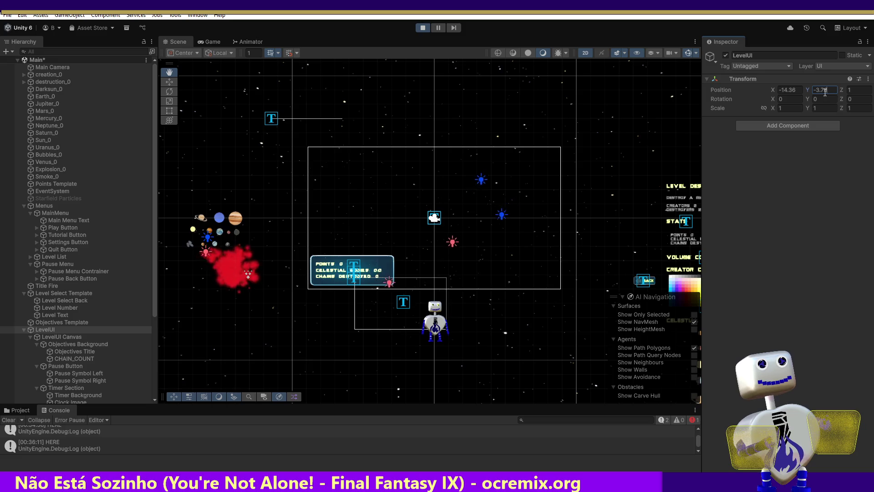
click(817, 99)
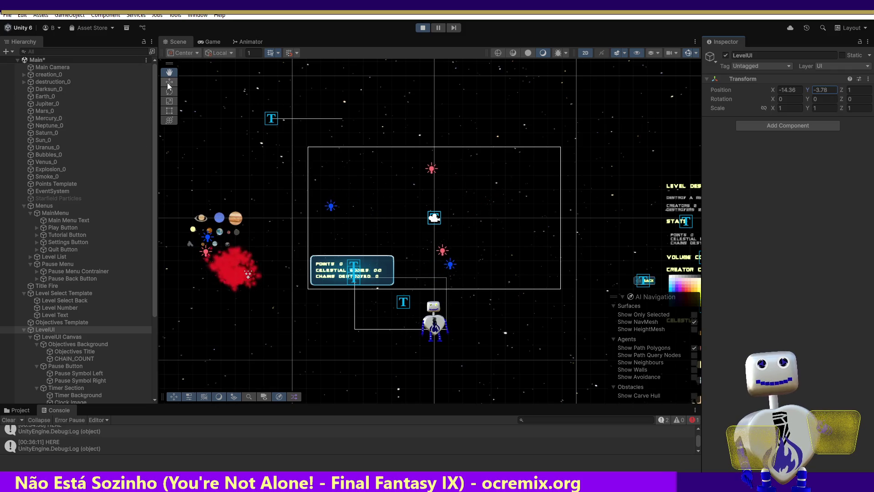
mouse_move(535, 208)
mouse_down()
mouse_move(347, 237)
mouse_move(245, 267)
mouse_move(325, 110)
mouse_move(462, 126)
mouse_move(618, 162)
mouse_move(625, 215)
mouse_up()
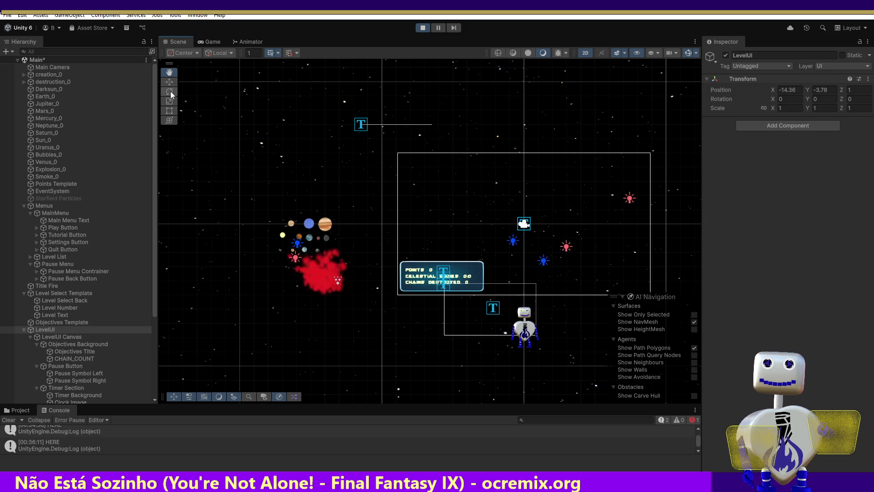
double_click(59, 330)
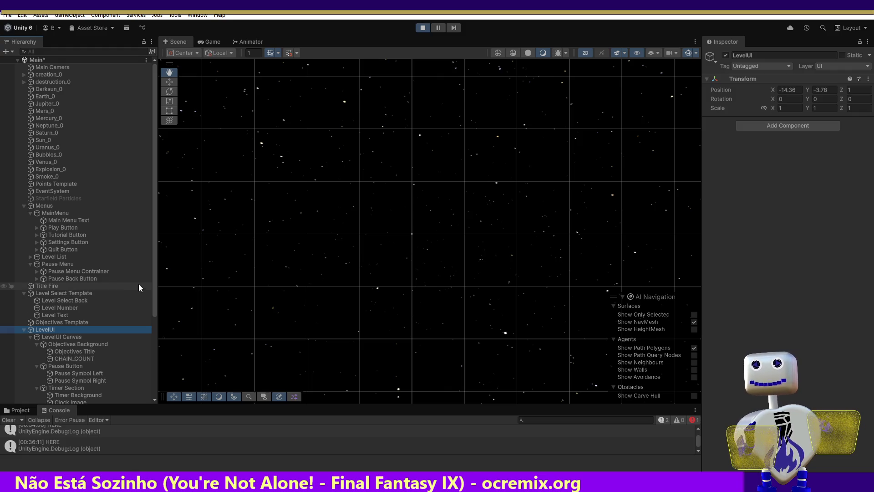
- Compare the position values of the LevelUI Canvas and the LevelUI Transform
click(58, 338)
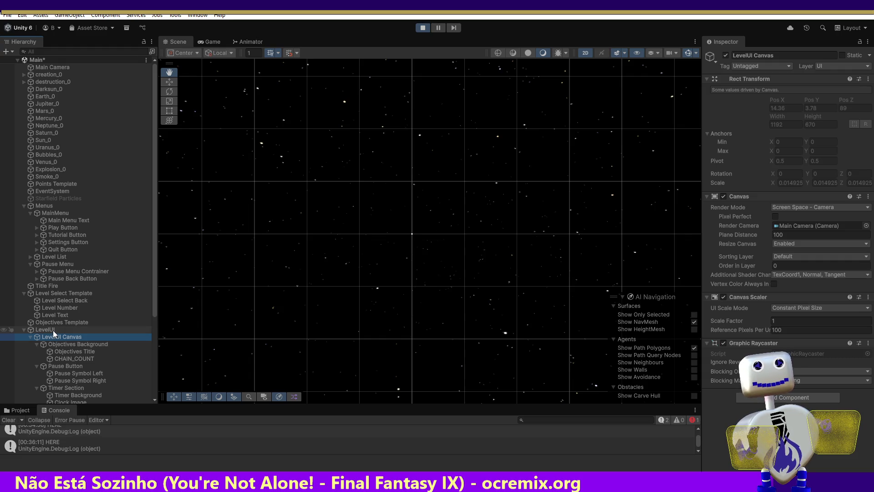
click(52, 330)
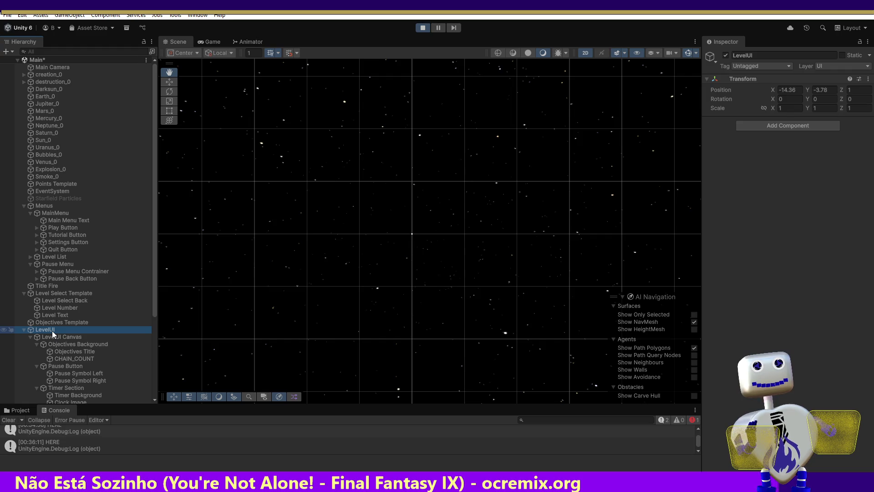
click(53, 336)
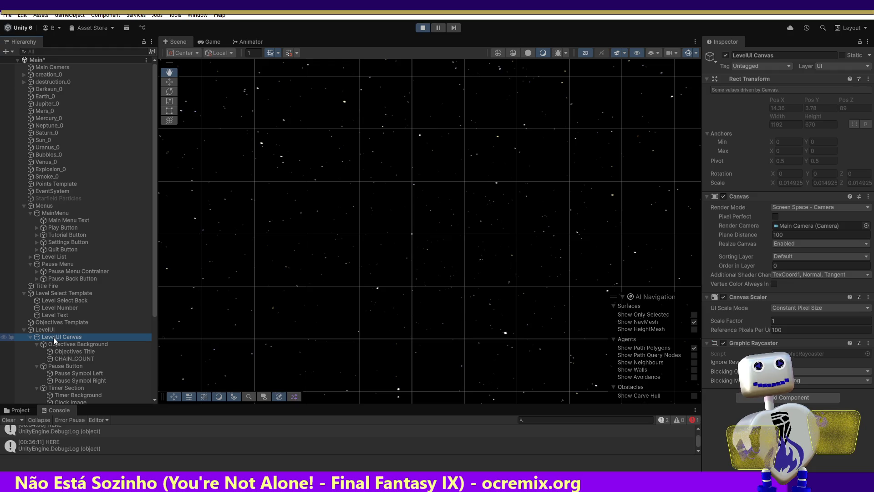
click(48, 329)
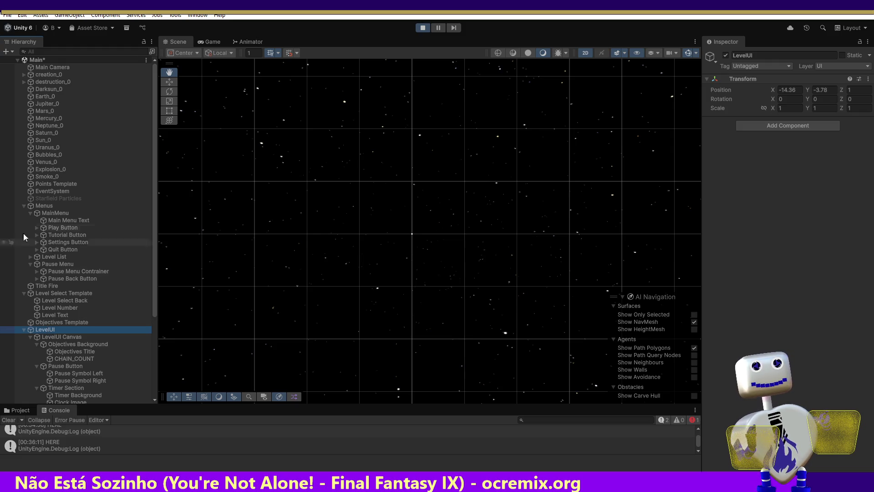
- Match LevelUI's position to MainMenu's X 67012.5 and Y 19.0743, then return to the Game view
click(39, 214)
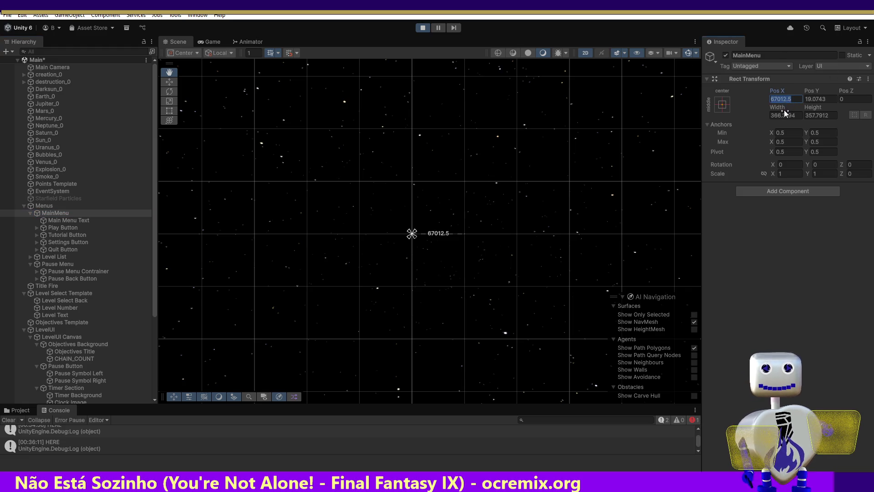
click(54, 330)
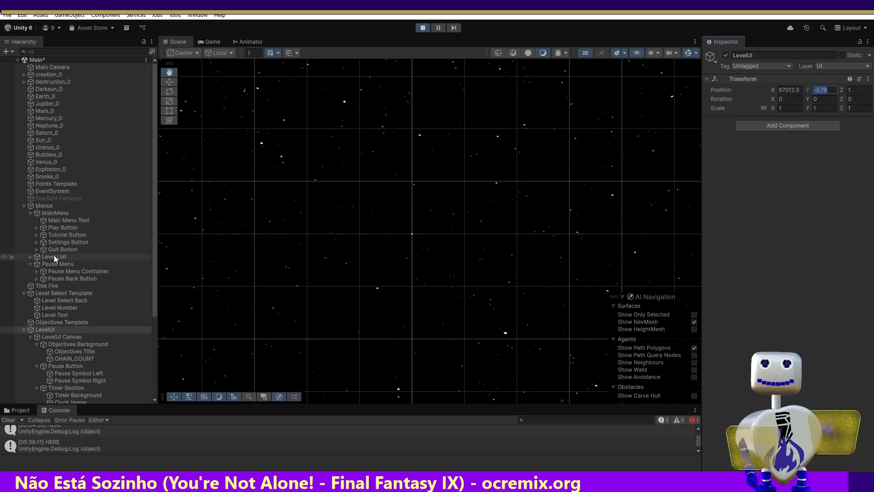
click(53, 213)
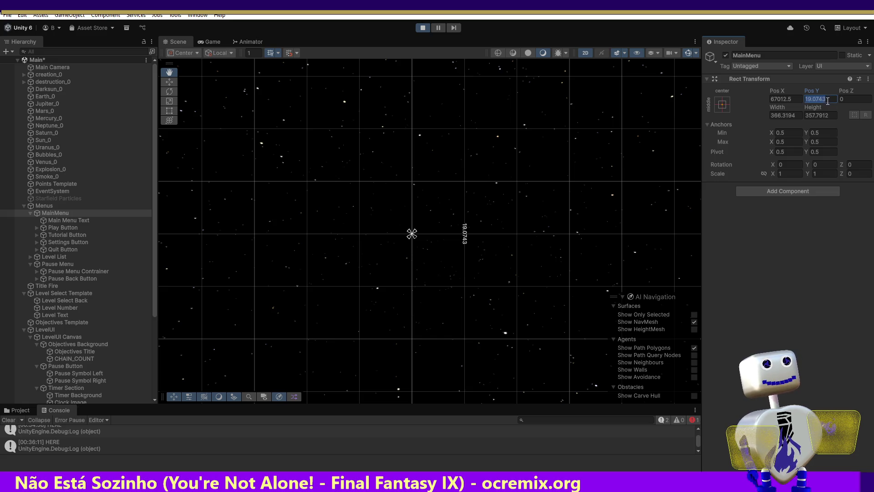
click(42, 338)
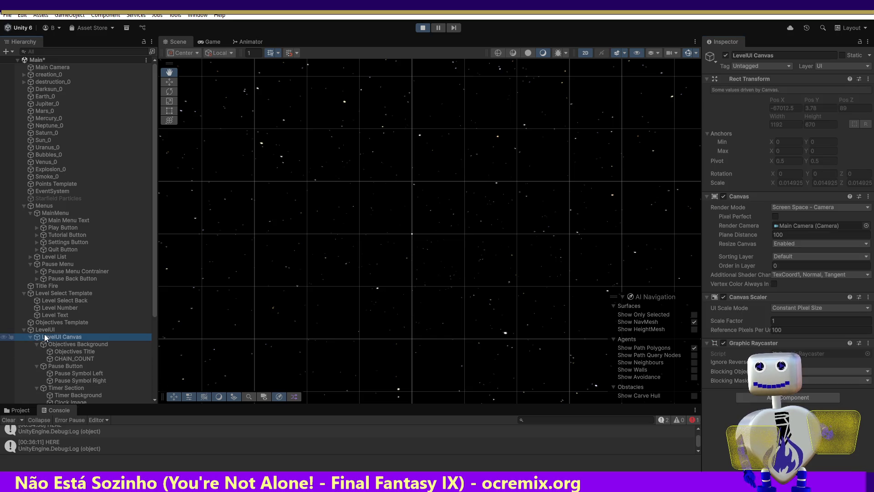
click(45, 331)
click(825, 90)
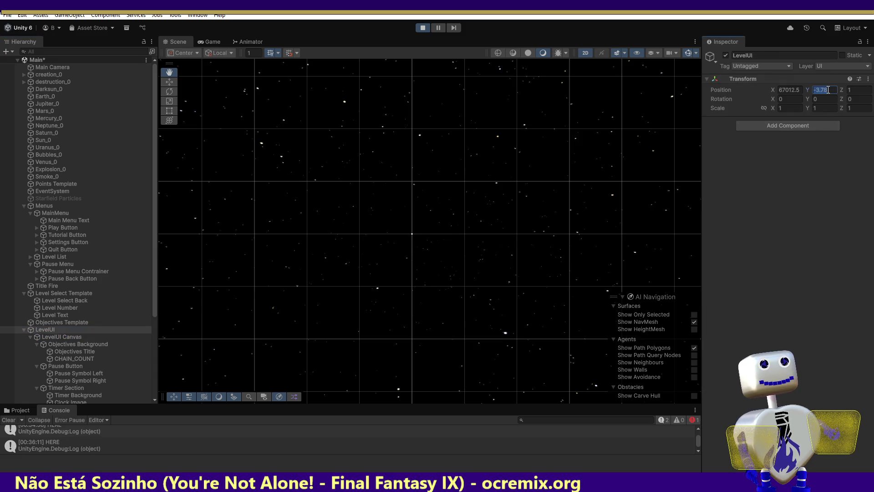
click(214, 42)
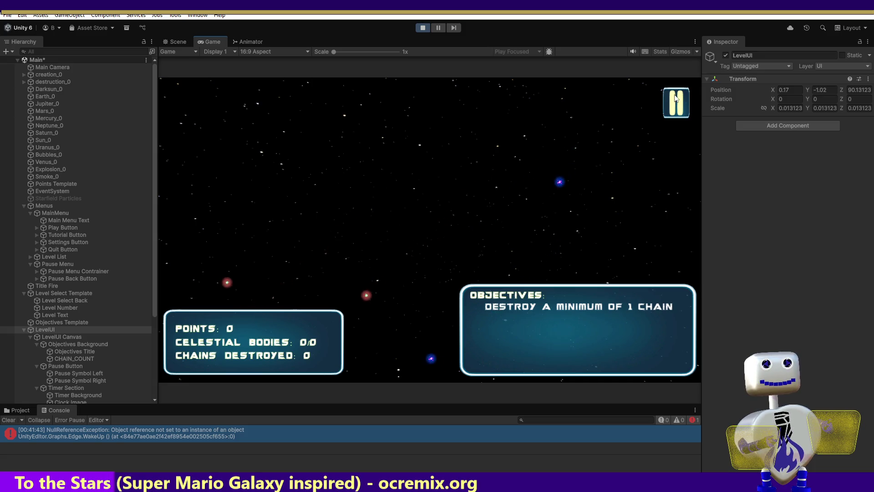
- Toggle the PAUSED menu six times with the pause button and BACK, leaving it open
click(676, 101)
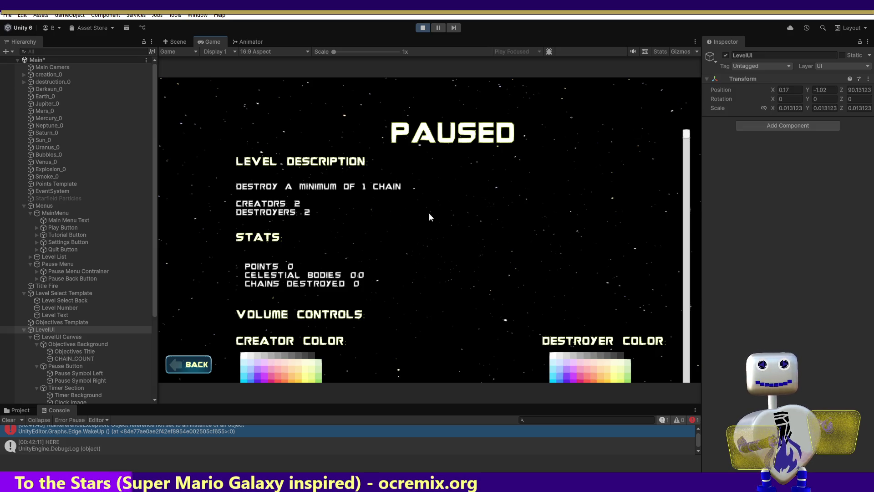
click(213, 366)
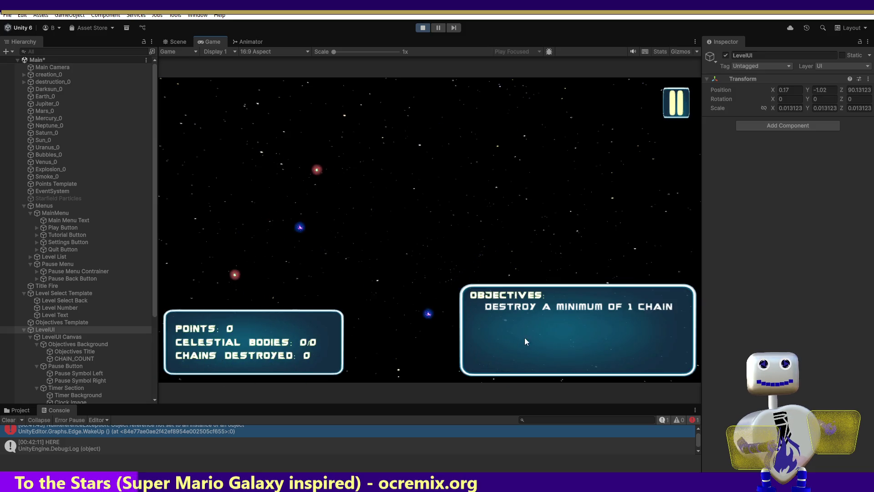
click(679, 97)
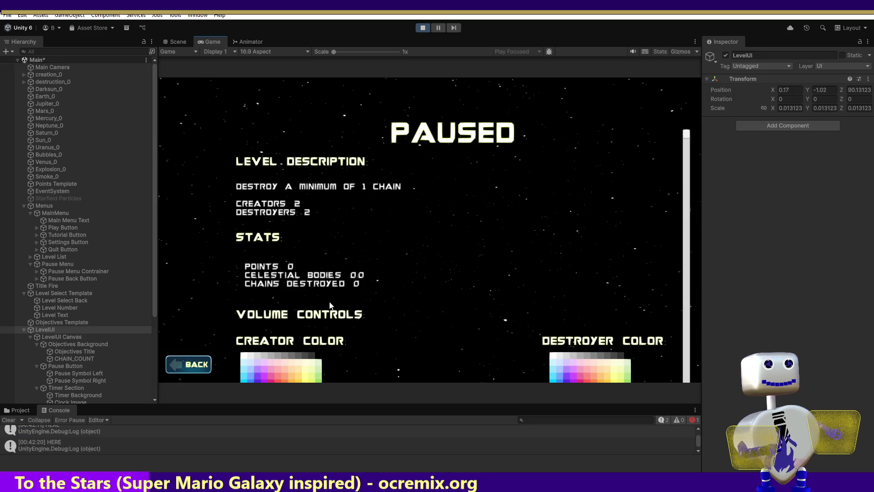
click(195, 365)
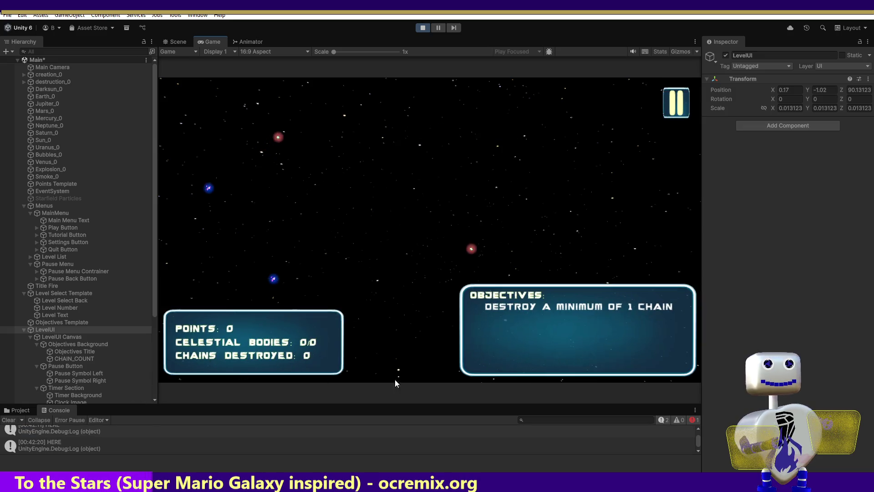
click(665, 96)
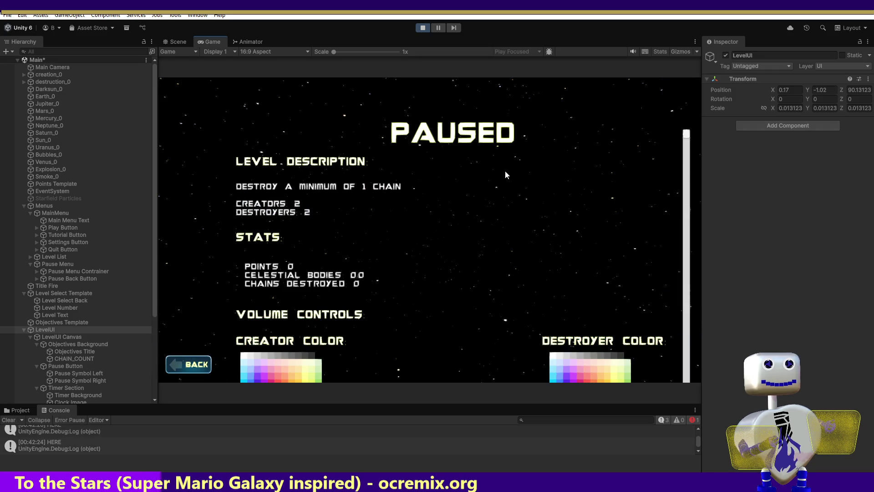
click(175, 370)
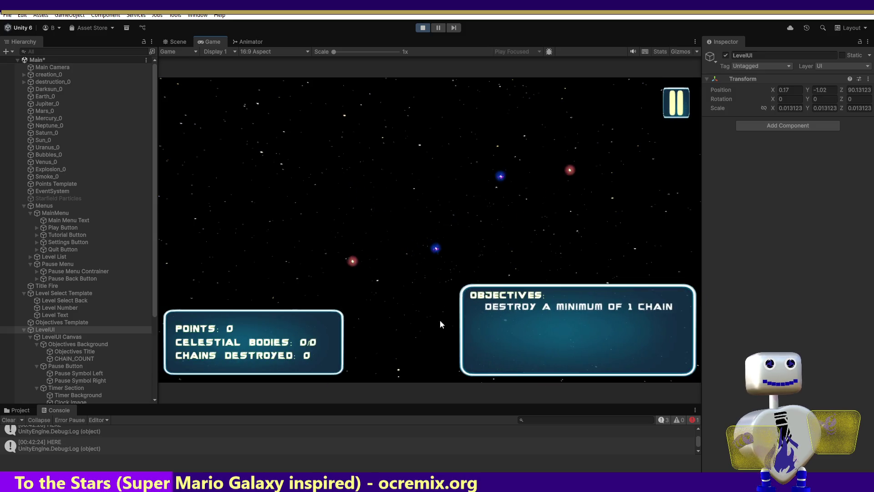
click(664, 99)
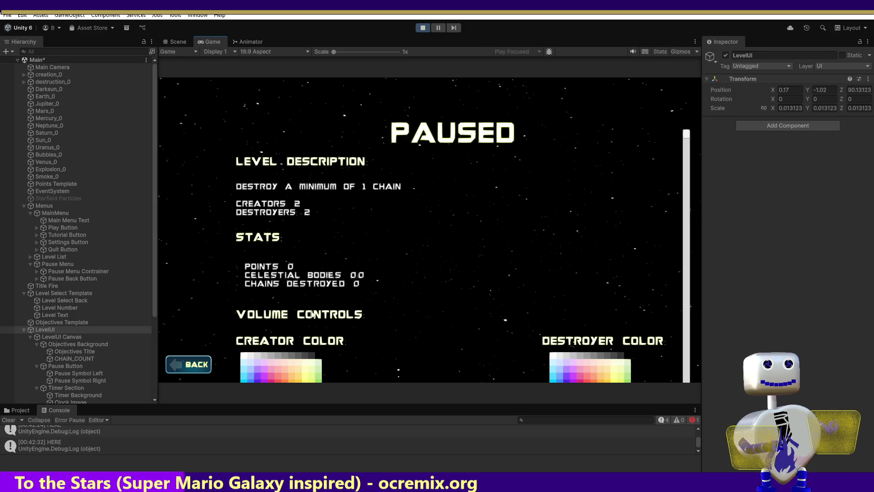
click(182, 370)
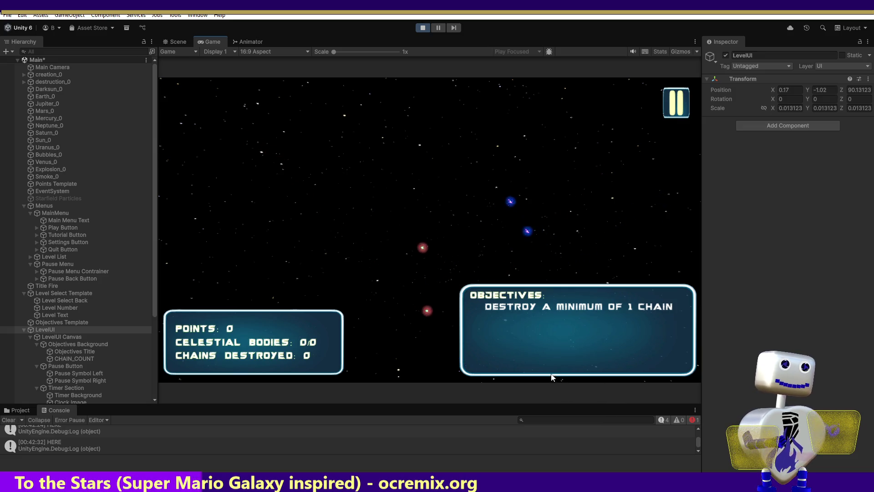
click(686, 92)
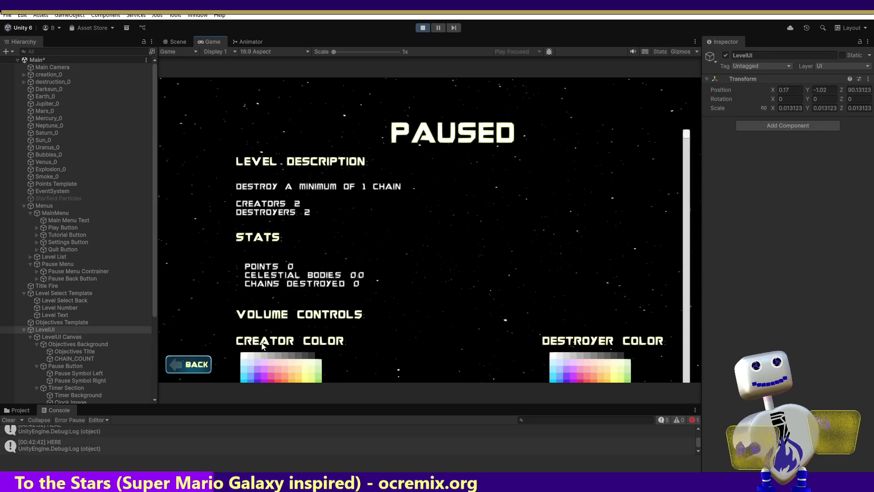
click(195, 364)
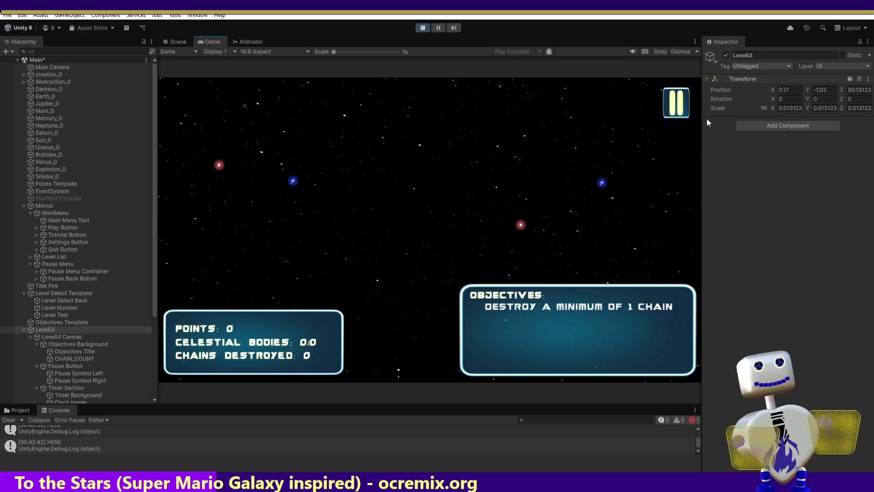
click(680, 93)
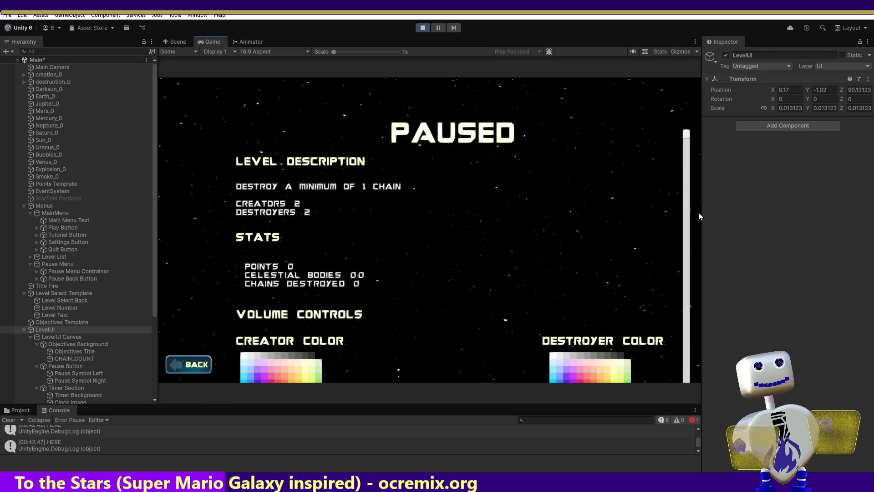
click(188, 364)
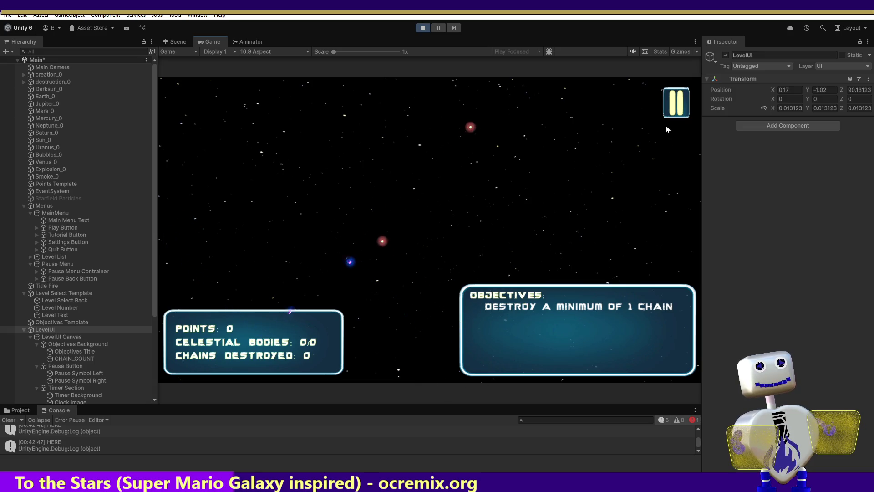
click(679, 98)
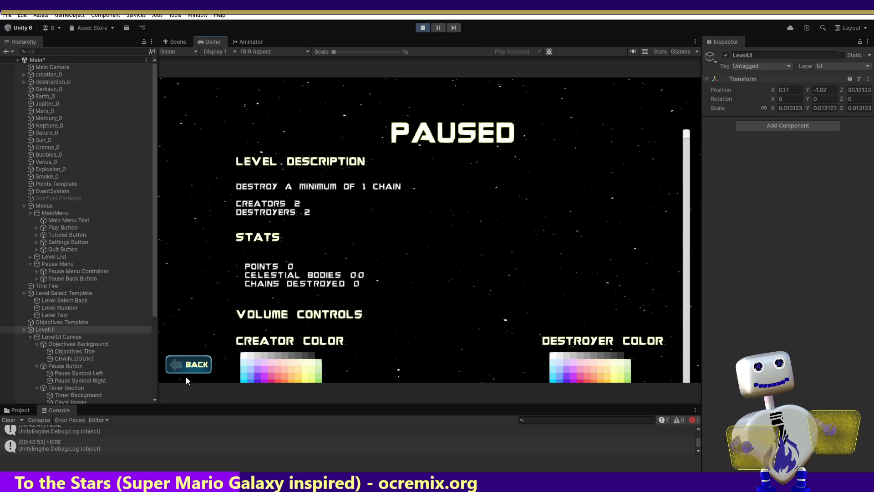
- Close and reopen the PAUSED menu, close it again, then select Pause Button in the Hierarchy
click(182, 367)
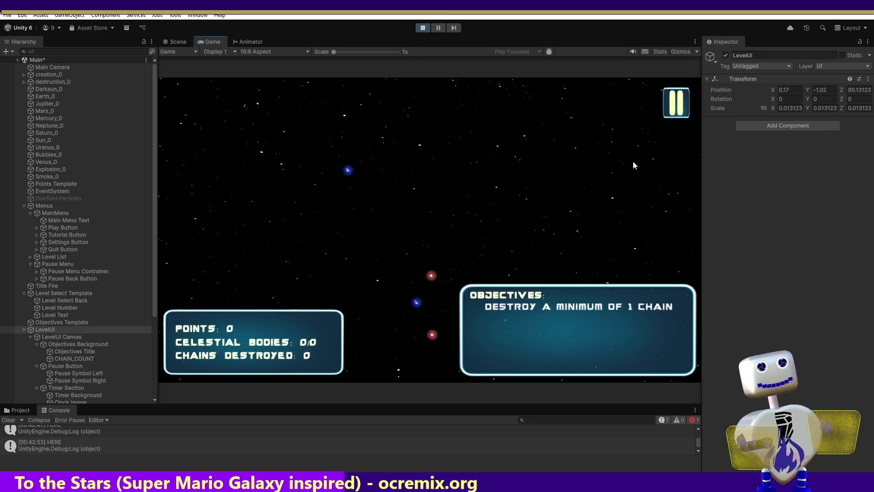
click(676, 95)
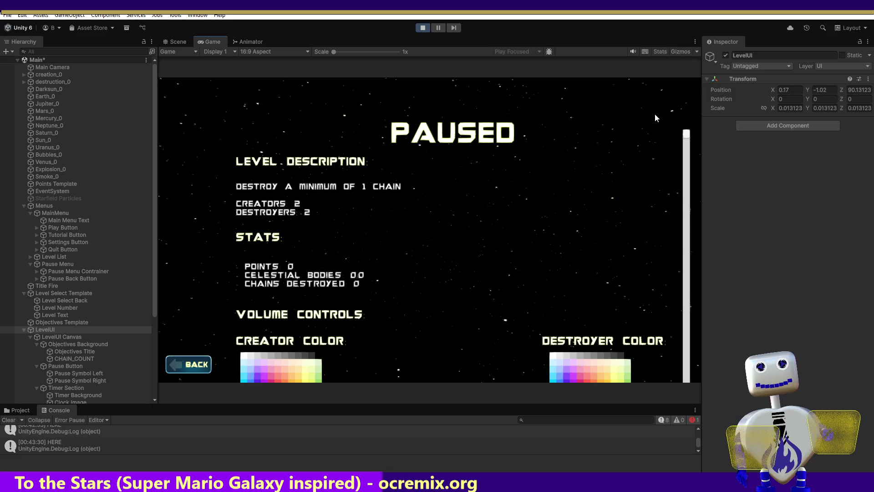
click(188, 364)
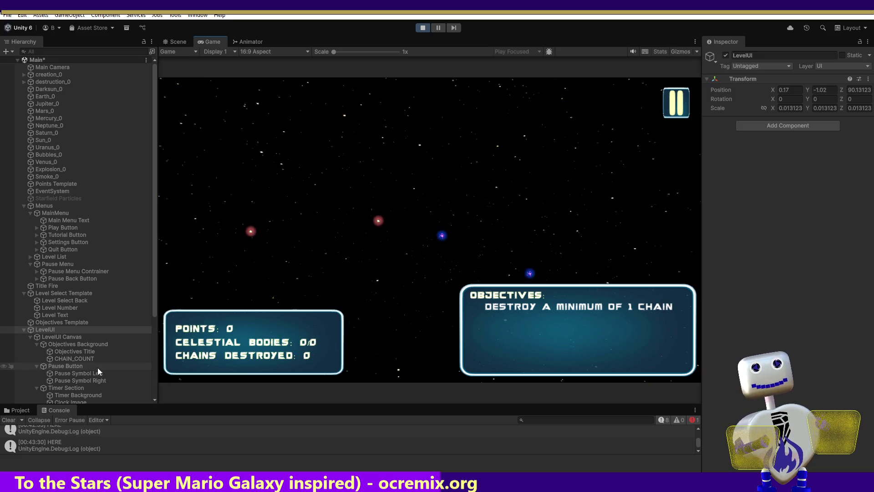
click(81, 367)
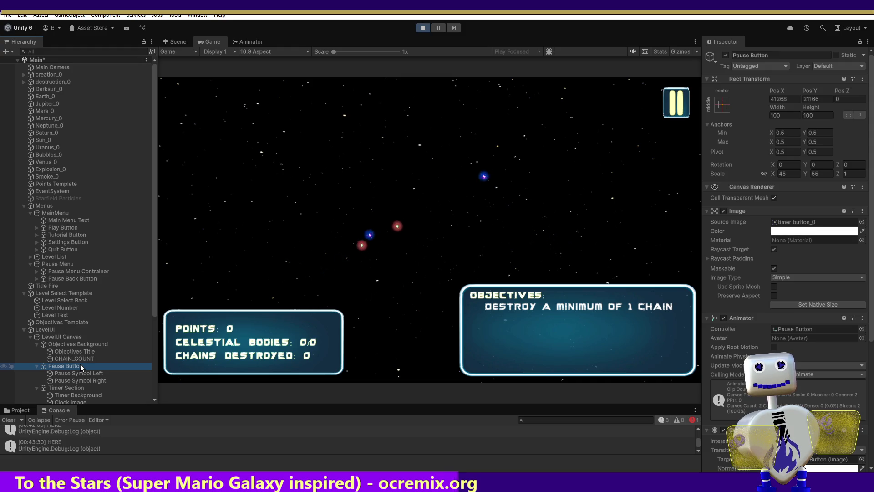
- Move Pause Button directly under LevelUI and frame it in the Scene view
drag(79, 367, 67, 337)
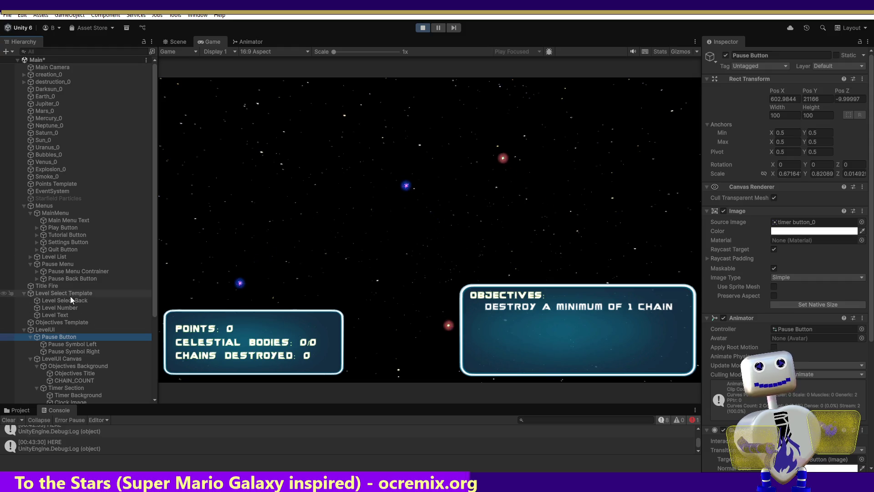
click(170, 43)
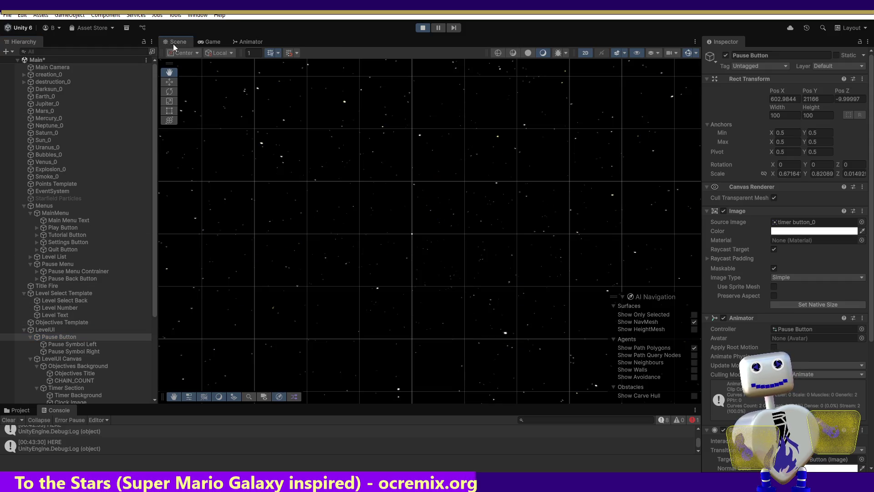
double_click(57, 338)
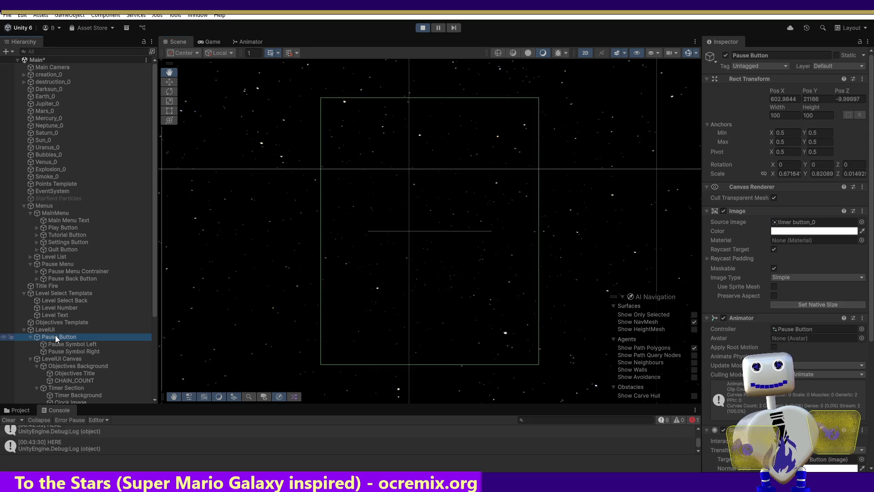
double_click(44, 330)
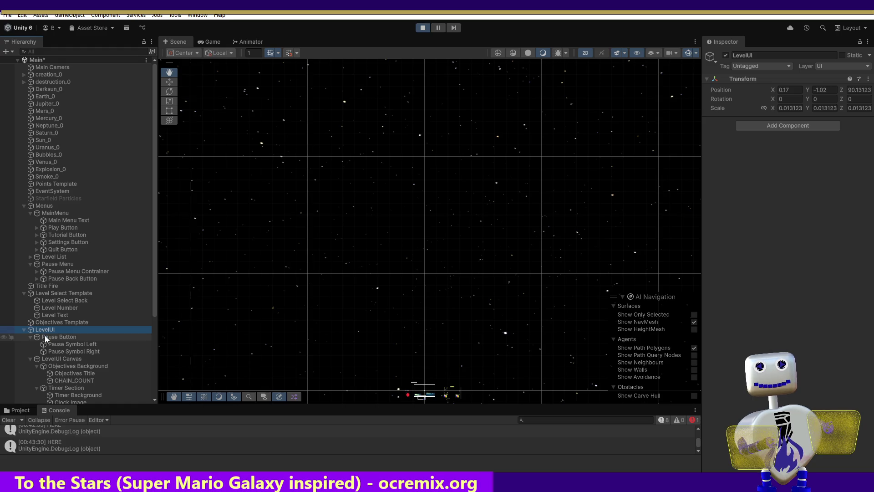
double_click(46, 340)
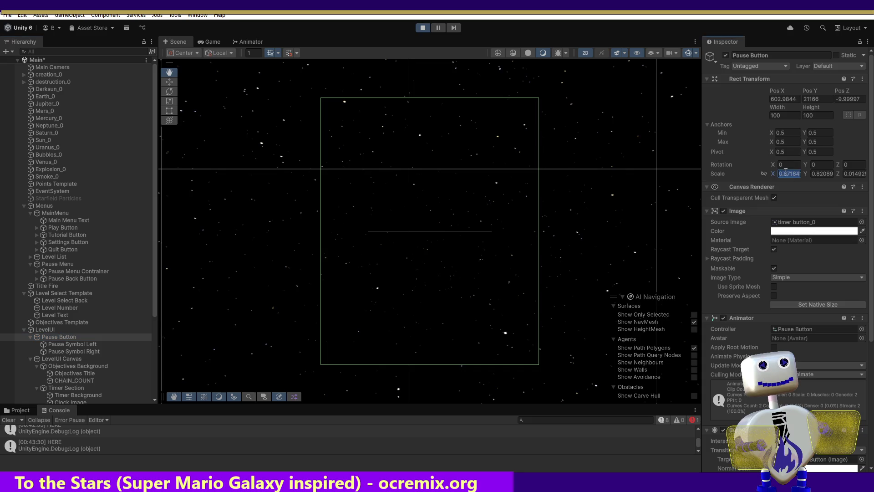
- Set the Pause Button's Scale X and Y to 1, then stop the running game
text(1)
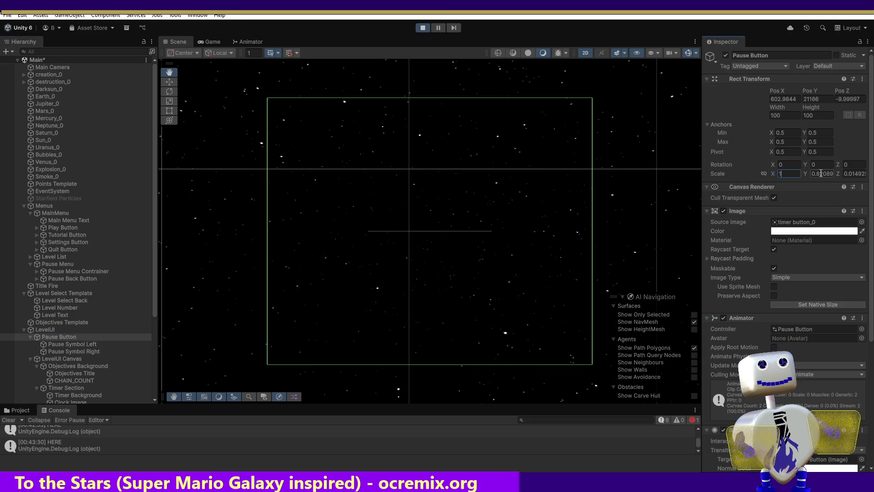
text(1)
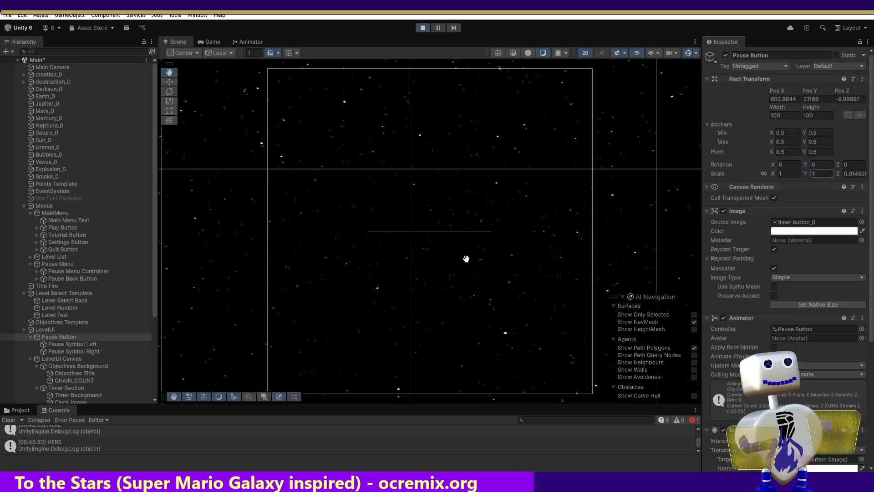
click(53, 358)
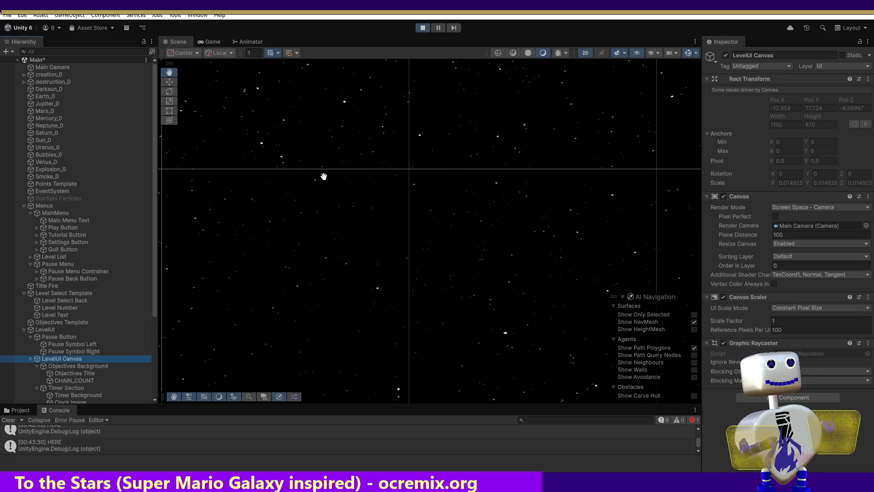
click(424, 28)
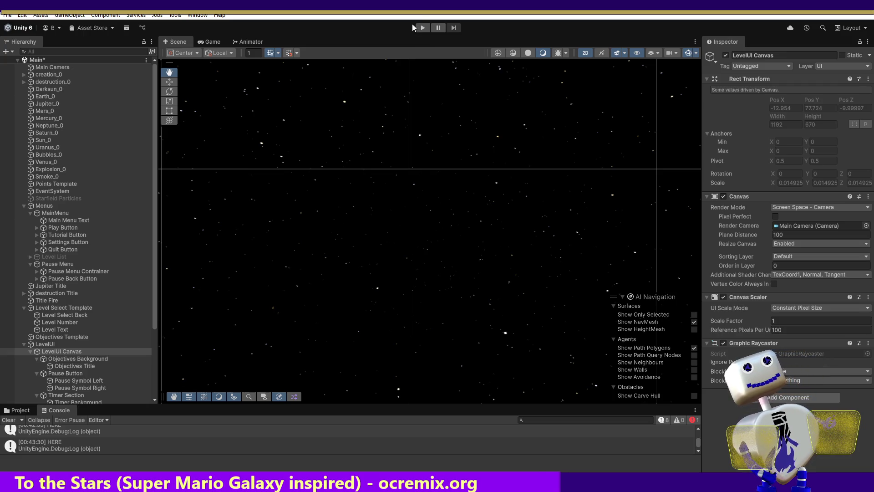
- Enter Play mode and launch the Skill Challenge level from the main menu
click(420, 28)
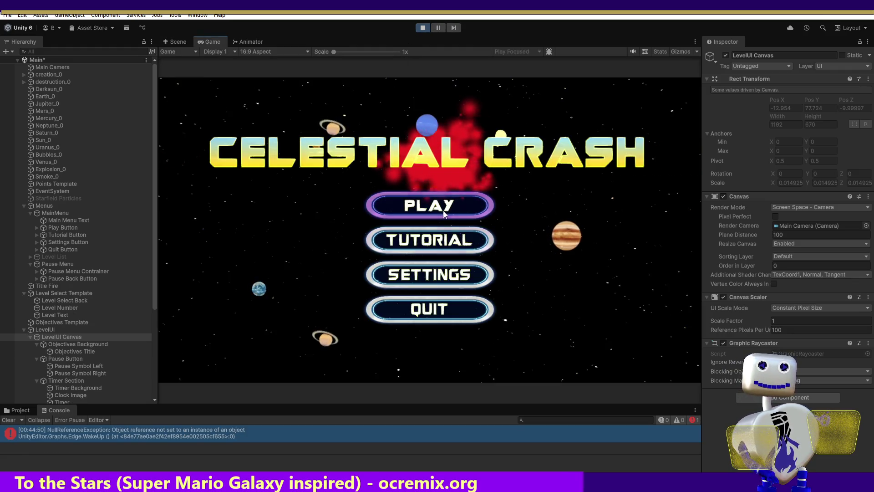
click(439, 208)
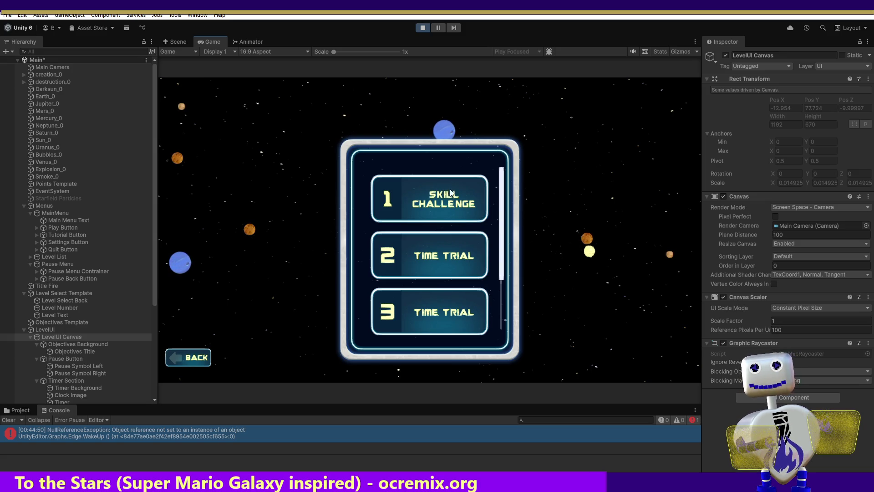
click(444, 202)
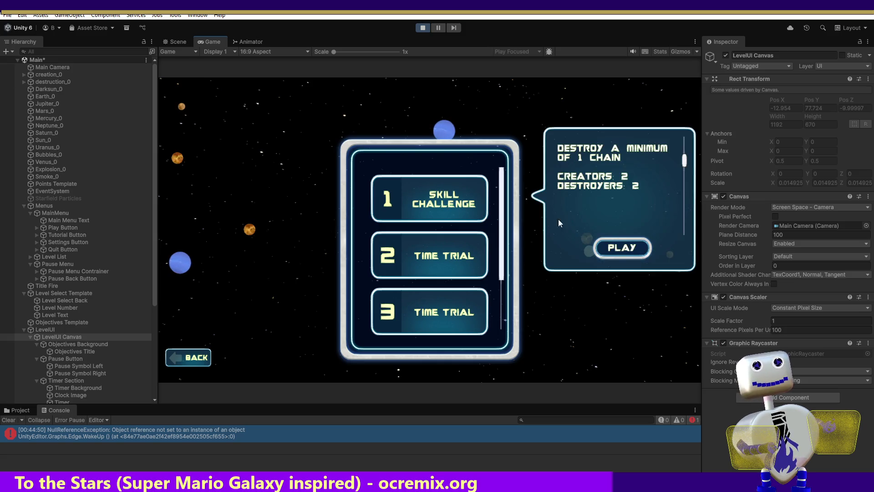
click(614, 249)
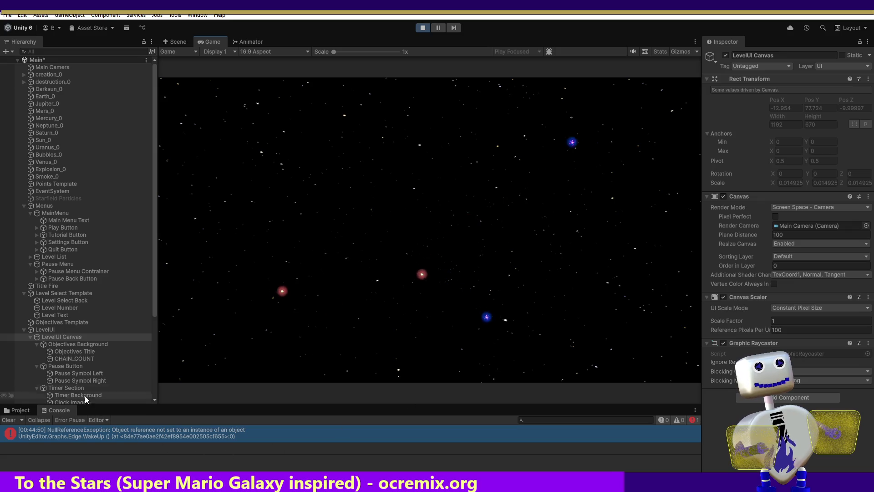
- Select Pause Button in the Hierarchy to inspect its settings
click(69, 366)
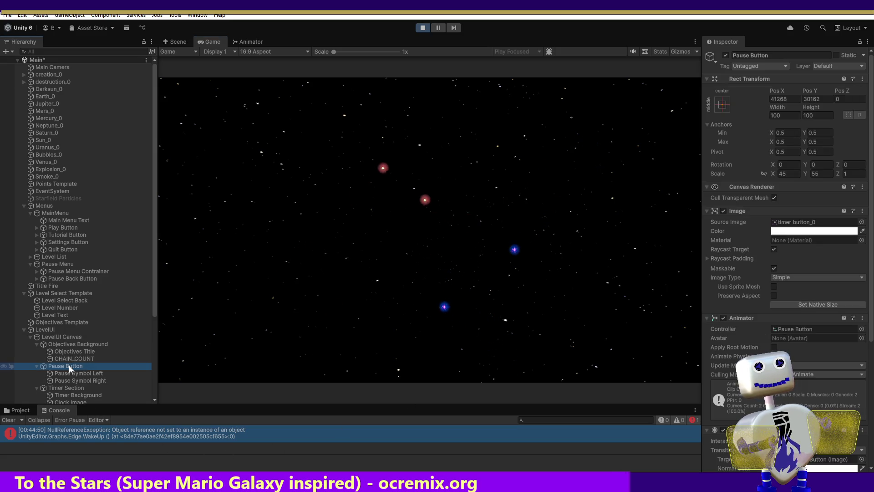
key(ctrl+f)
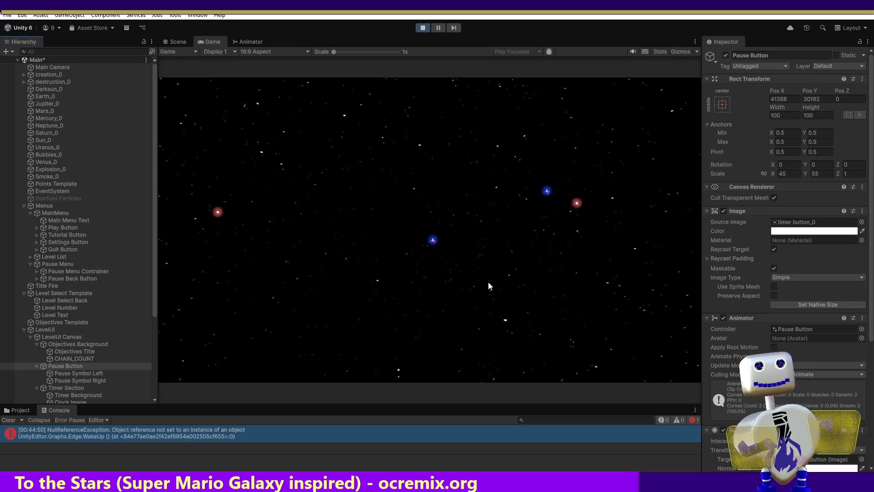
click(485, 305)
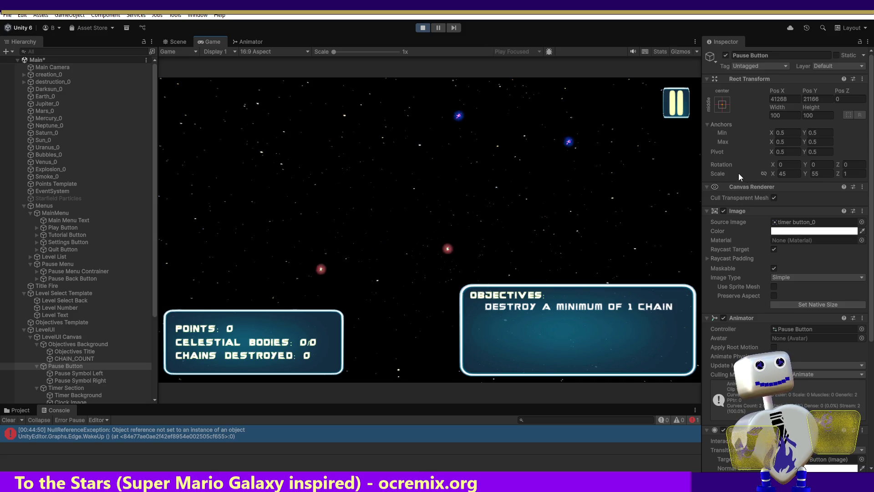
- Set the Pause Button's Scale X to 450 and Scale Y to 550
click(791, 175)
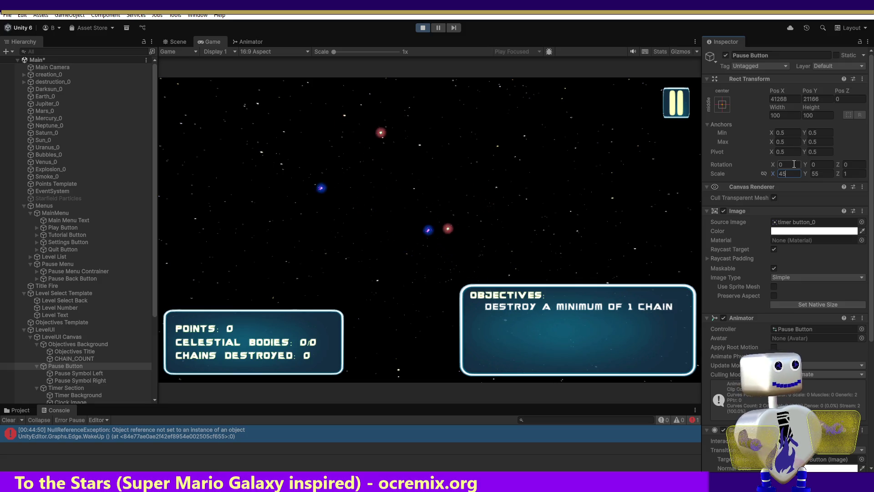
text(0)
click(817, 173)
text(0)
click(781, 114)
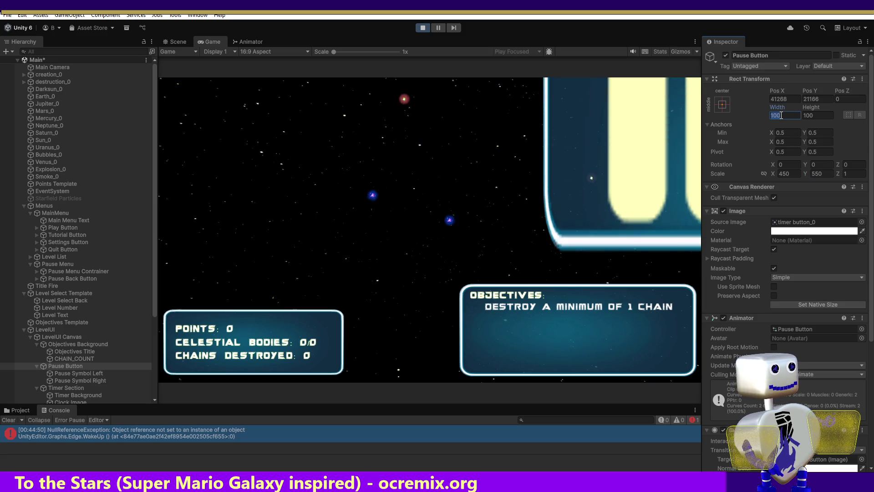
- Set the Pause Button's Width and Height to 5 by 5
text(45)
click(810, 116)
text(45)
click(797, 115)
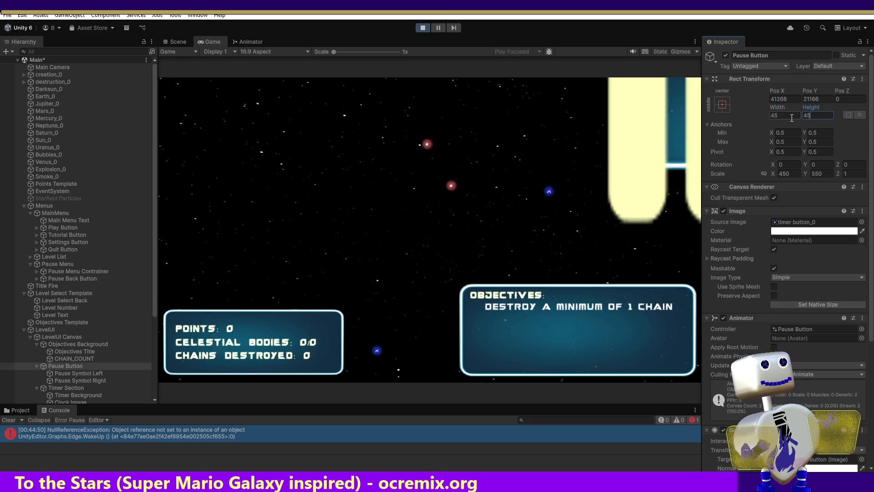
text(5)
key(Tab)
text(5)
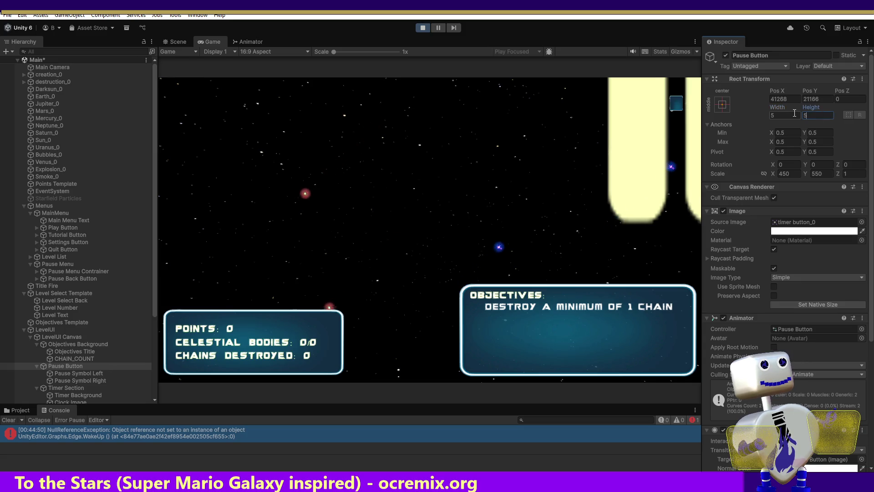
key(Return)
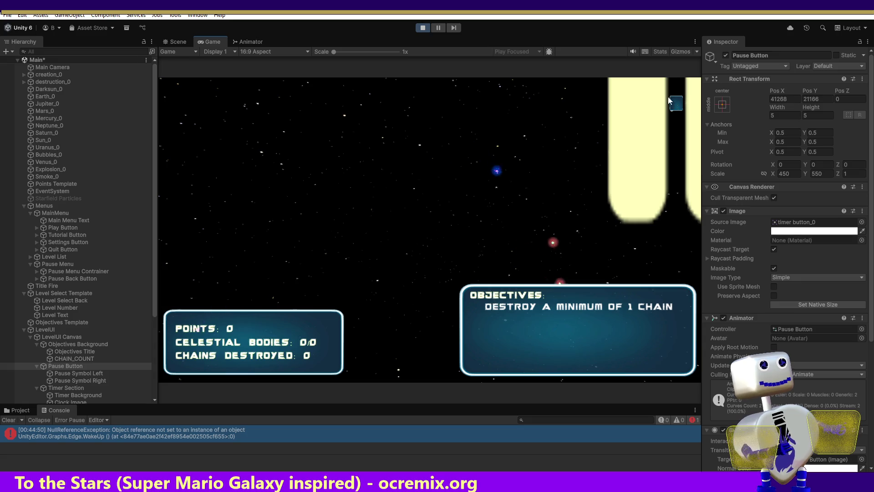
- Check the small button still opens the PAUSED menu, close it, and select Pause Symbol Left
click(676, 103)
key(Escape)
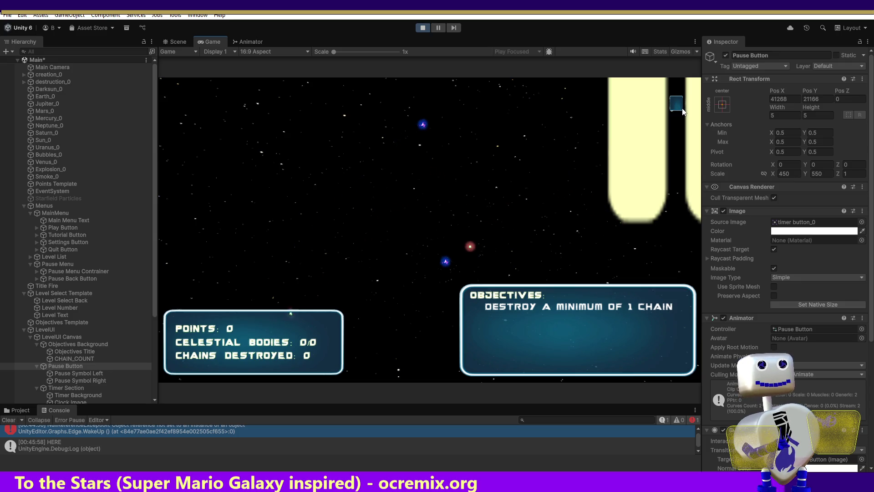
click(106, 373)
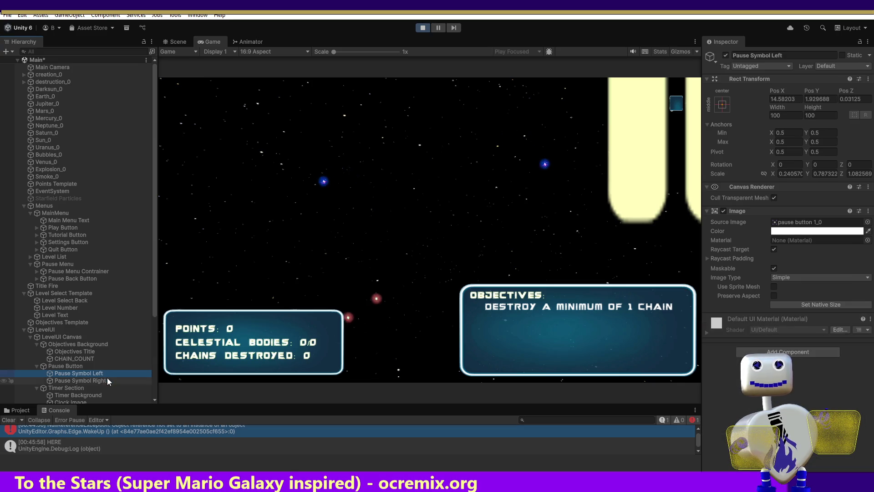
- Turn off the Pause Symbol Left and Right images, then re-enable the left image
click(724, 211)
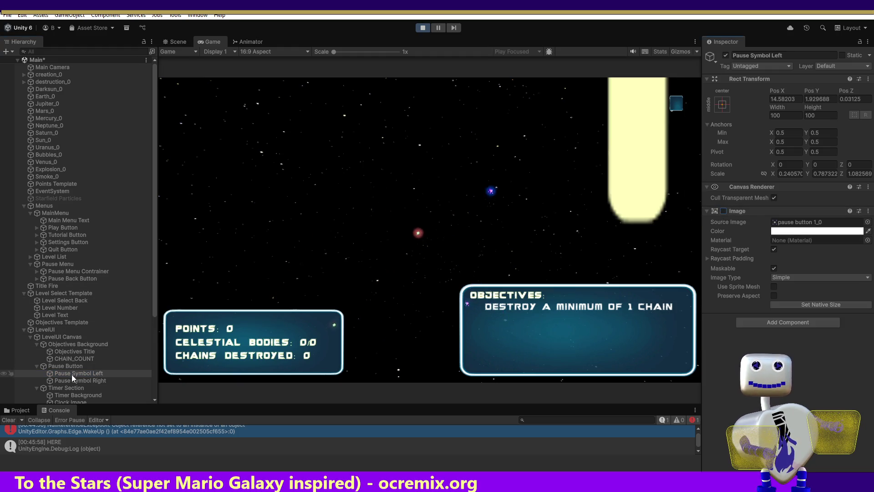
click(72, 380)
click(724, 210)
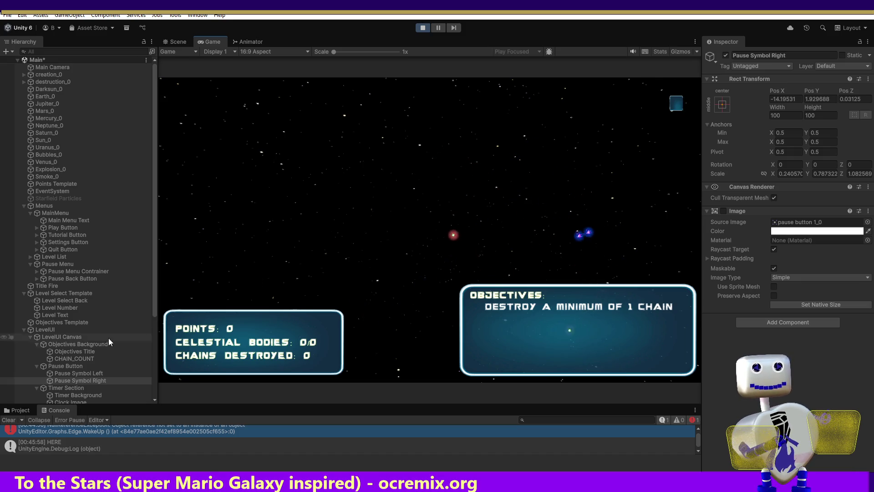
click(723, 212)
mouse_move(66, 373)
mouse_down()
mouse_move(111, 351)
mouse_move(739, 233)
mouse_up()
click(724, 211)
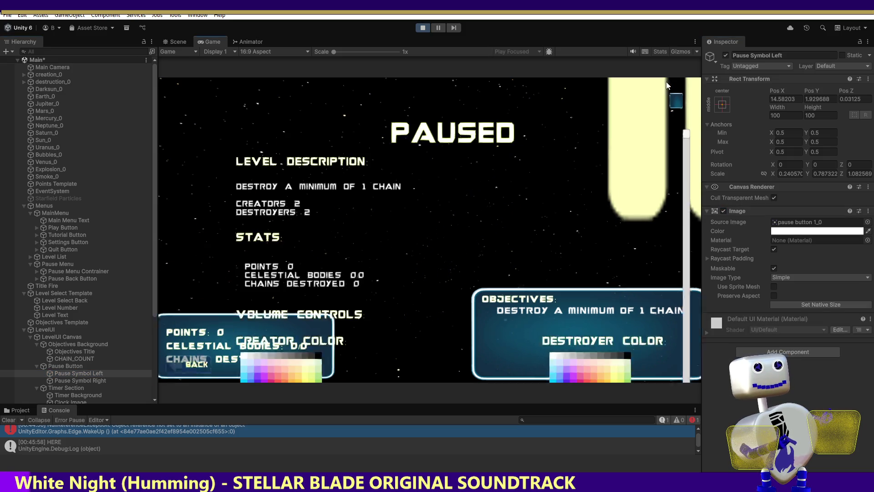
- Open and close the PAUSED menu twice in the running game
click(655, 87)
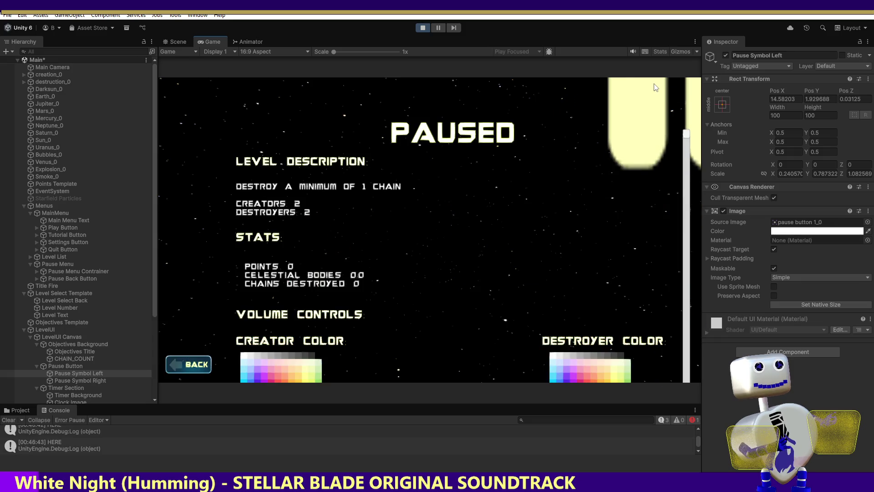
click(654, 88)
click(654, 87)
click(654, 88)
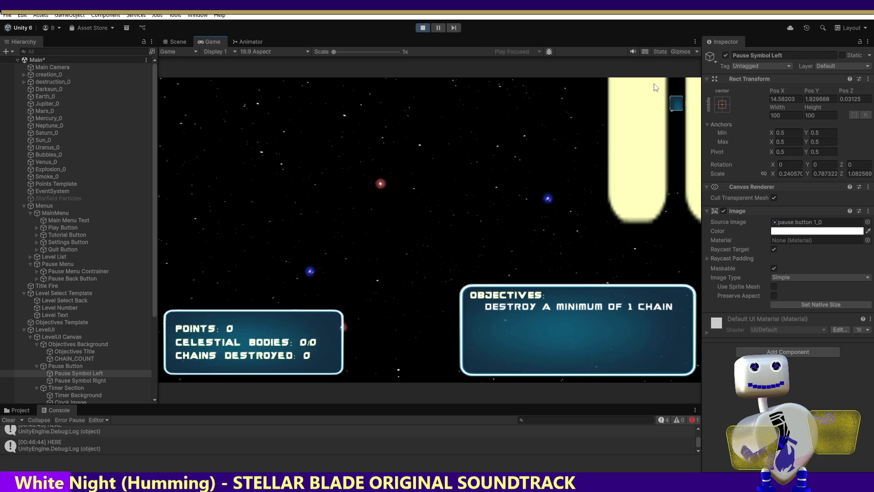
- Disable both pause symbol images again, then select Pause Symbol Left and Pause Button via arrow keys
click(723, 211)
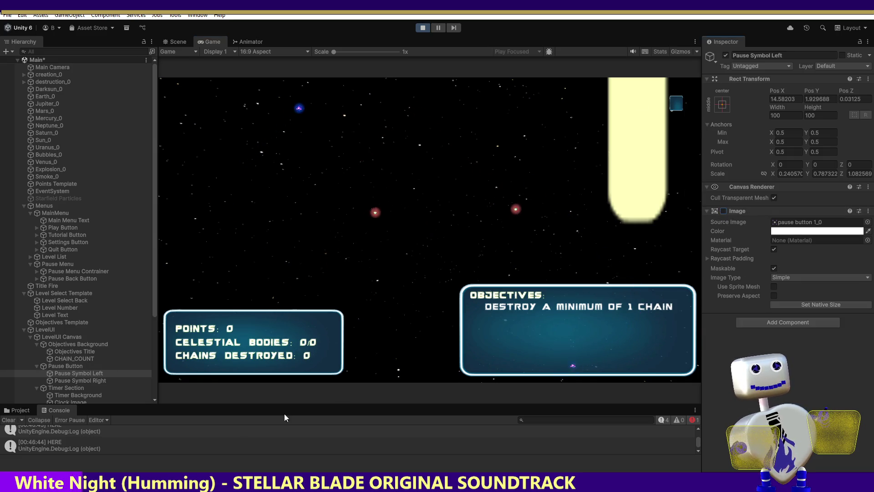
click(84, 381)
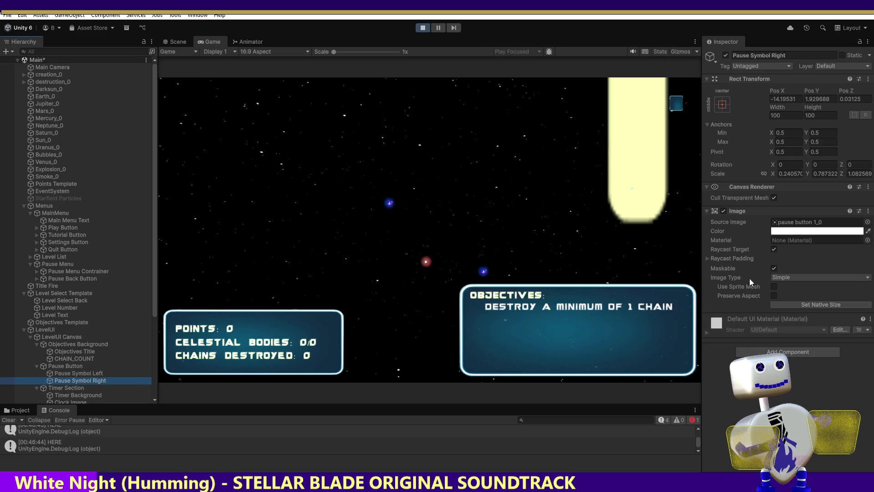
click(723, 211)
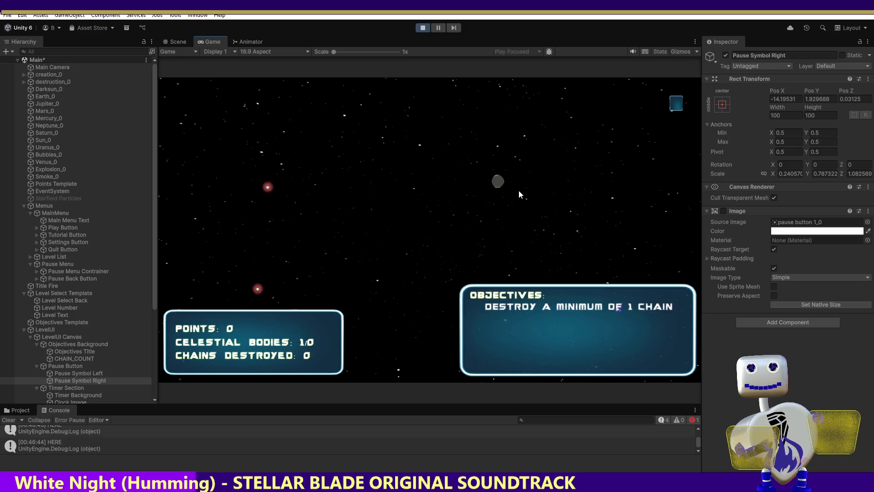
key(Up)
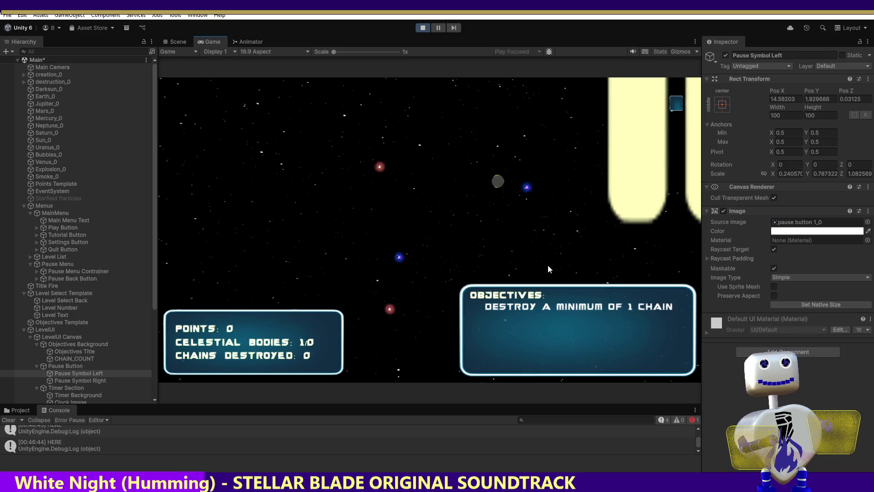
key(Up)
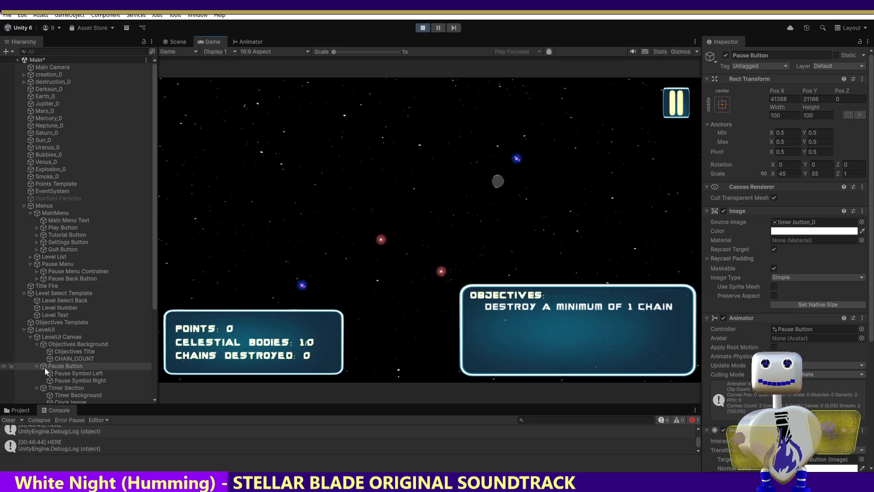
- Toggle the Image components on Pause Symbol Left and Pause Symbol Right
click(64, 373)
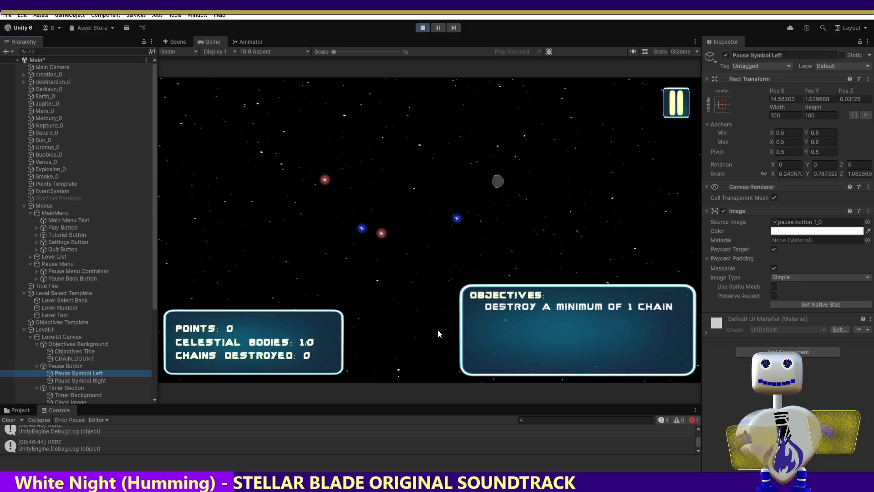
click(723, 211)
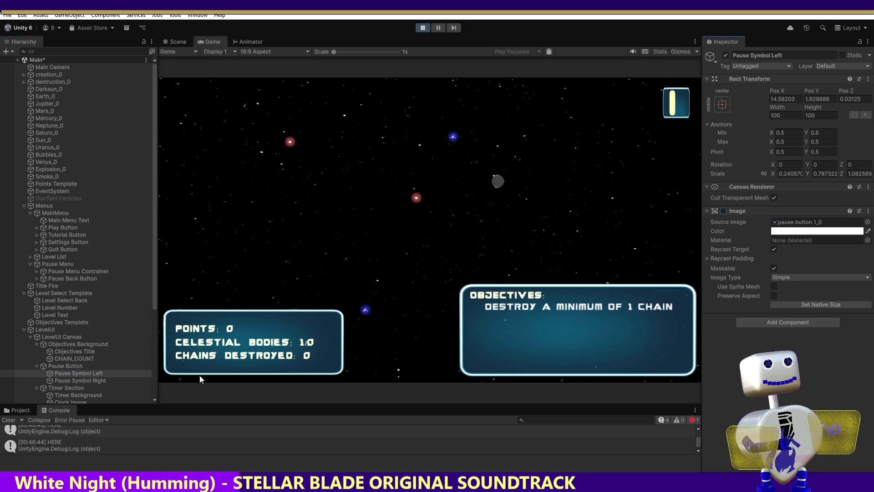
click(53, 358)
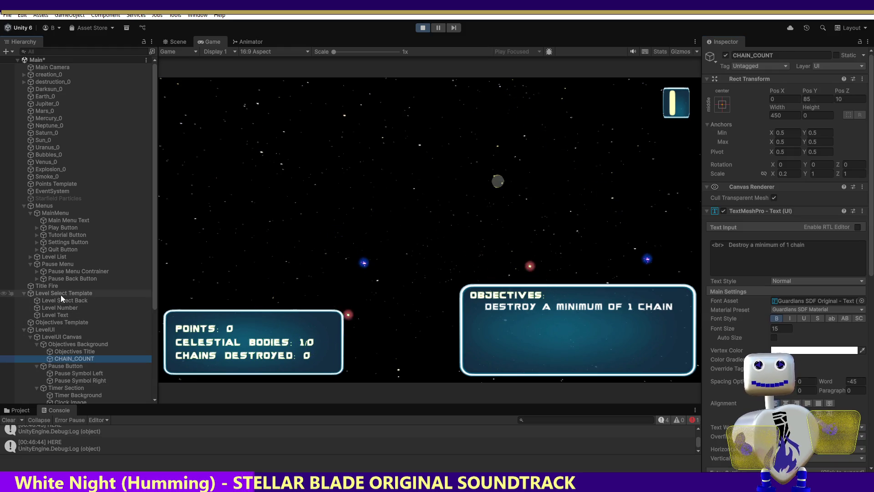
click(59, 380)
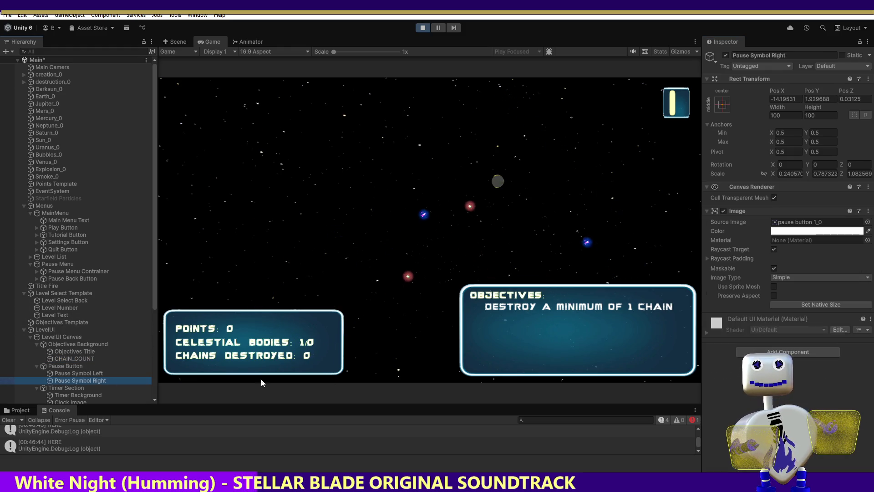
click(724, 211)
- Open and close the PAUSED menu three times, selecting Pause Button along the way
click(669, 92)
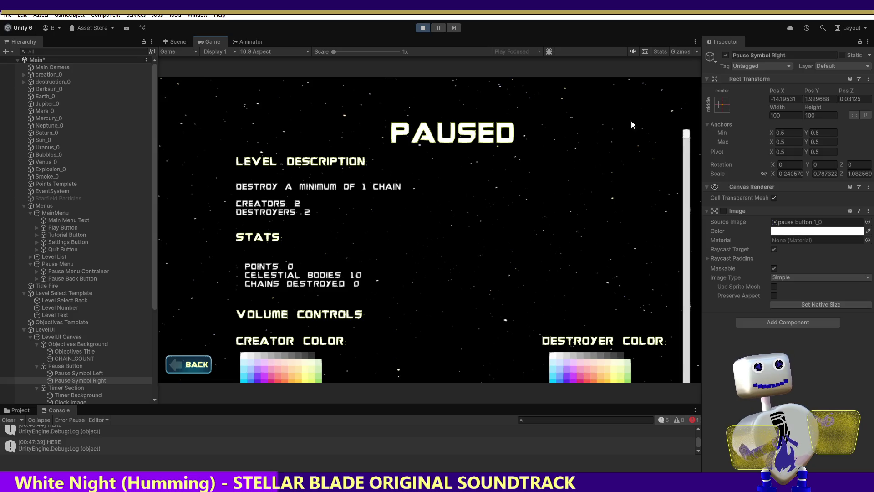
click(73, 367)
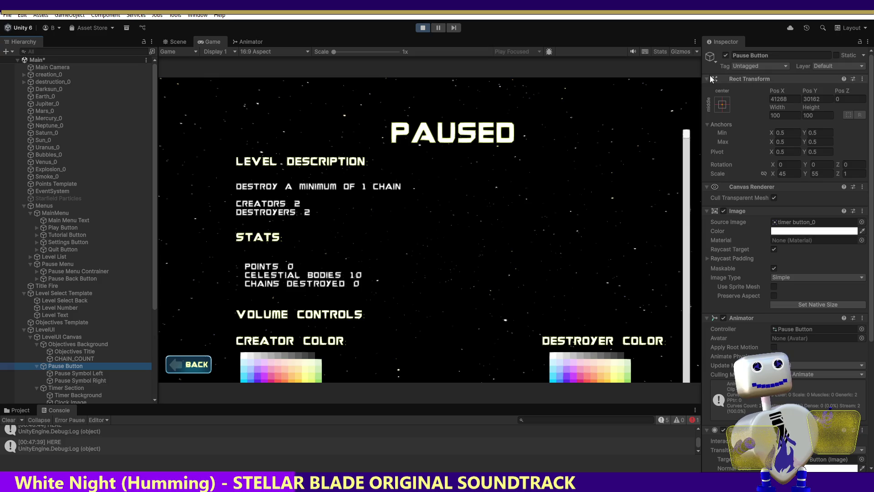
click(191, 364)
click(669, 93)
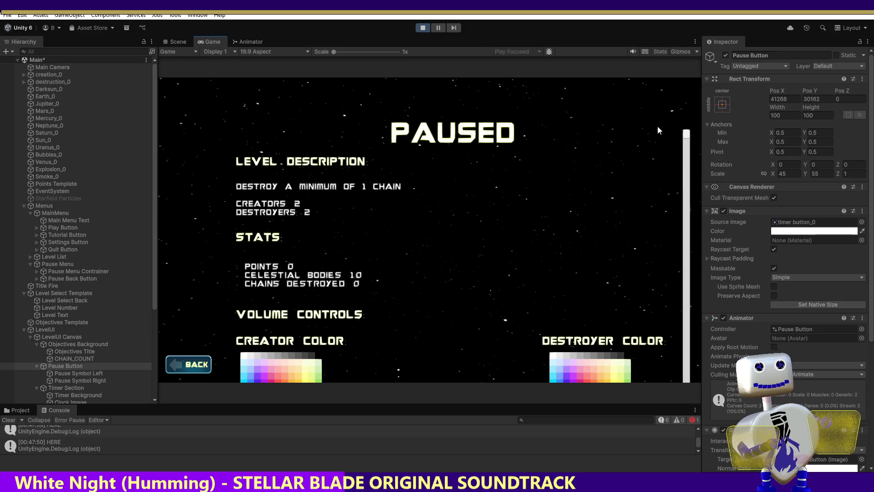
click(206, 365)
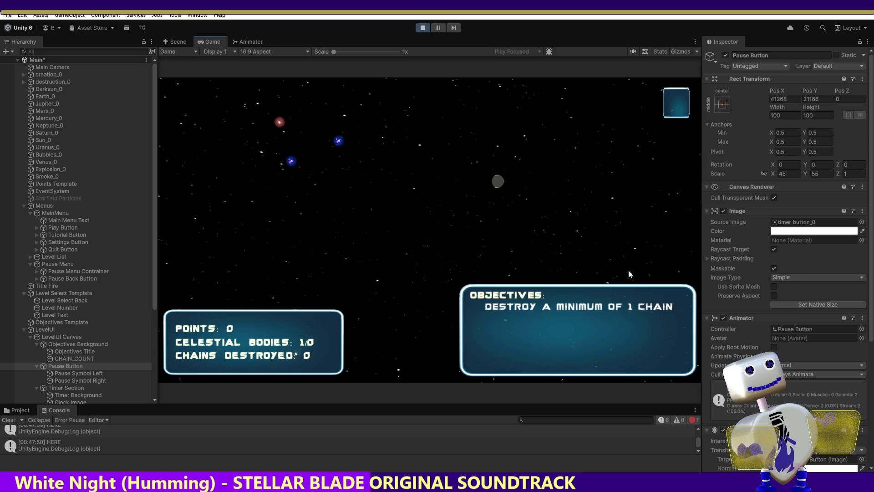
click(667, 91)
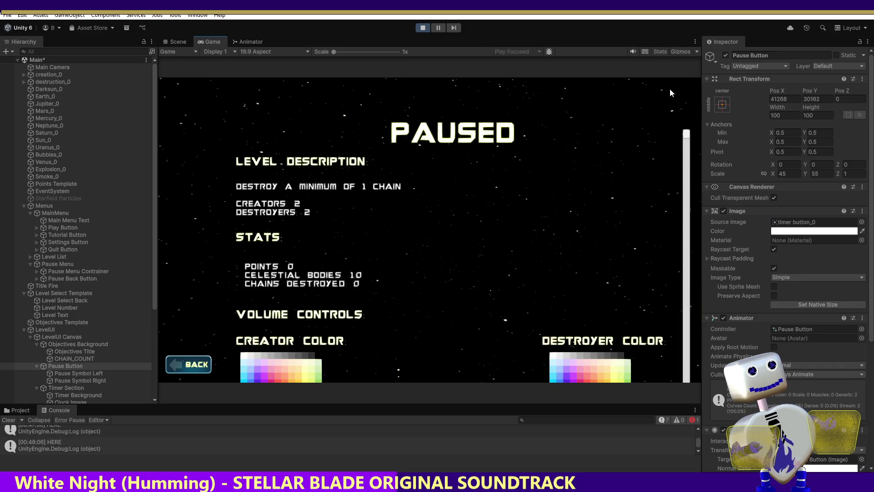
click(194, 360)
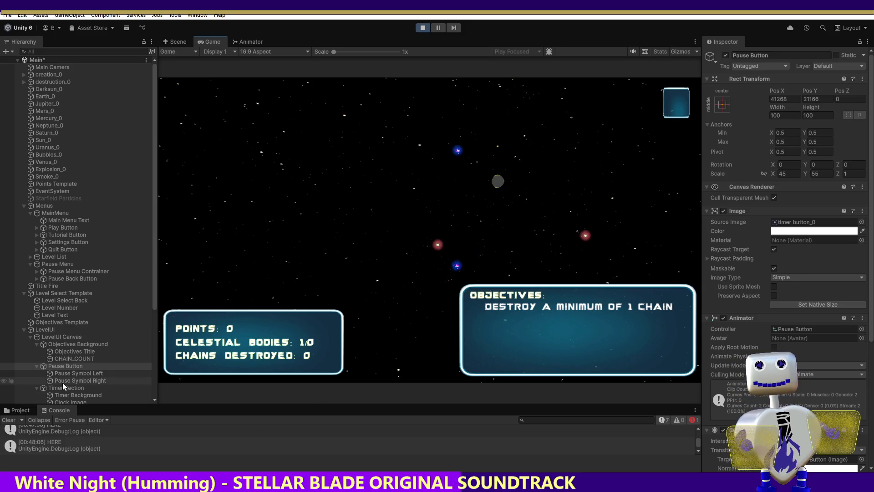
- Re-enable the Pause Symbol Left image so the left pause bar shows in-game
click(91, 374)
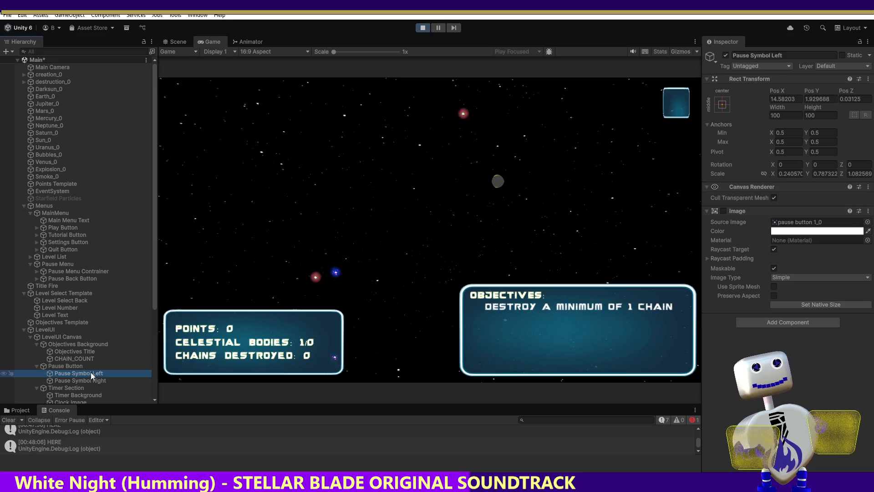
click(725, 207)
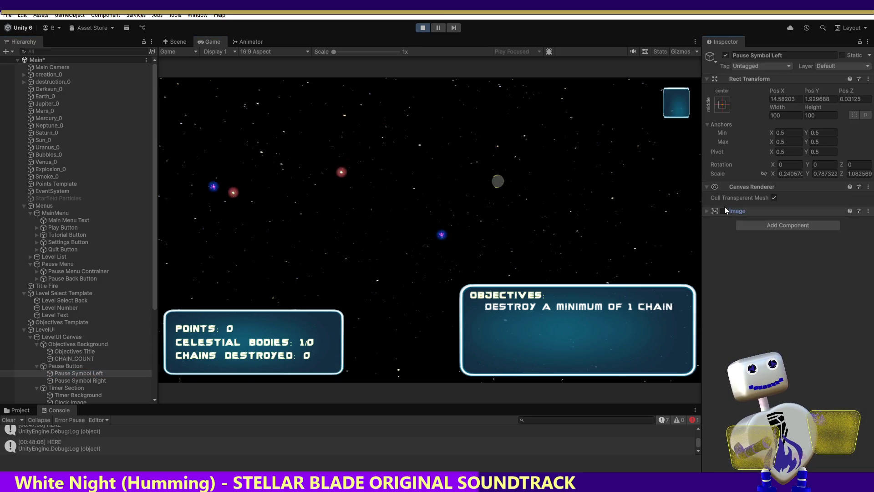
click(724, 210)
click(707, 210)
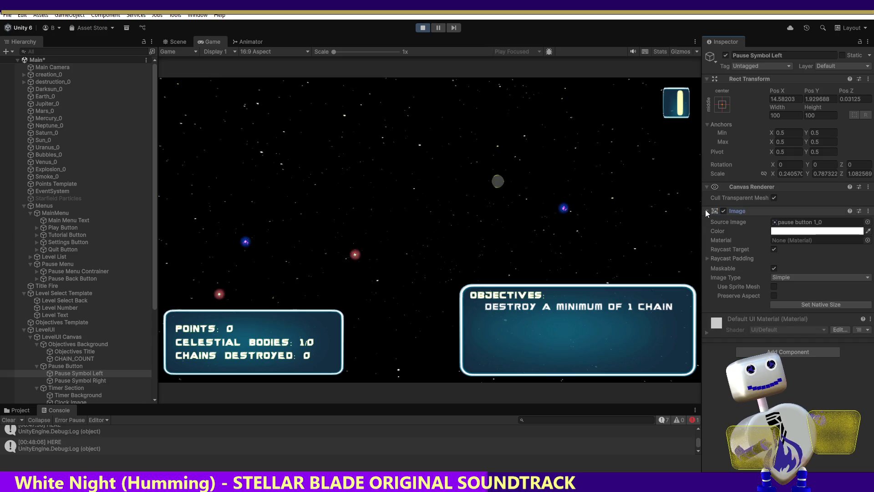
- Test the PAUSED menu opening and closing four more times, leaving it open, then select CHAIN_COUNT
click(665, 92)
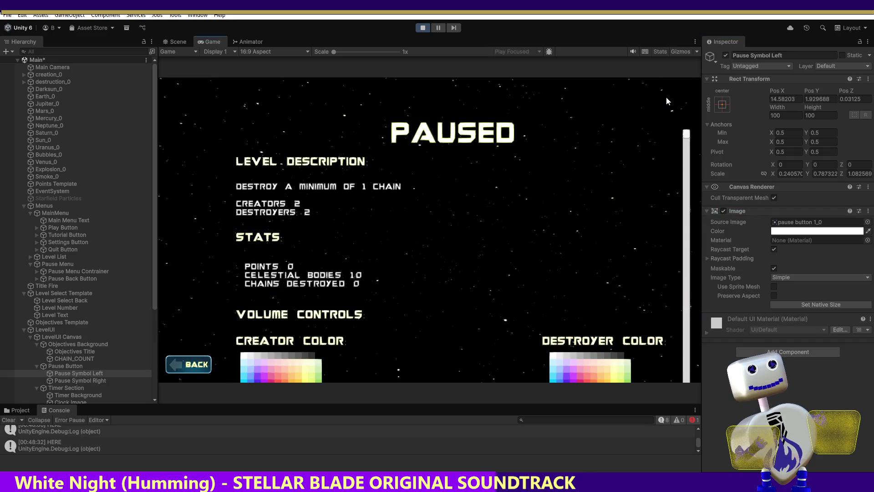
click(183, 365)
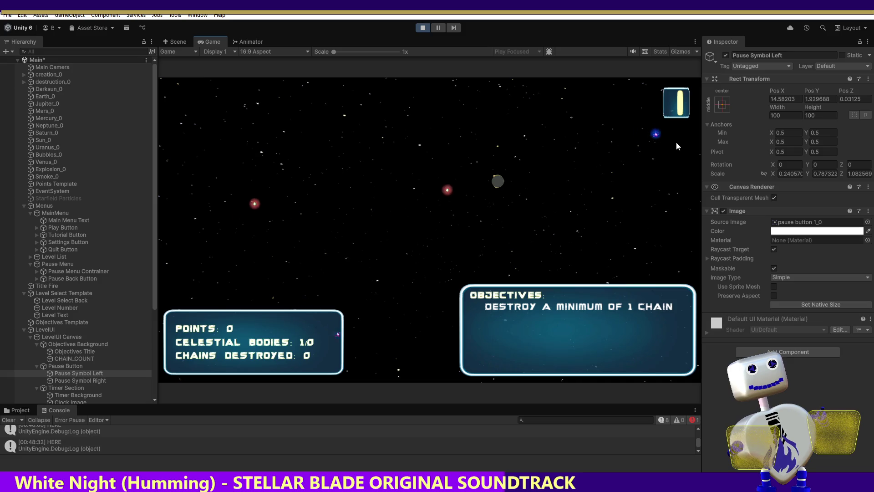
click(686, 97)
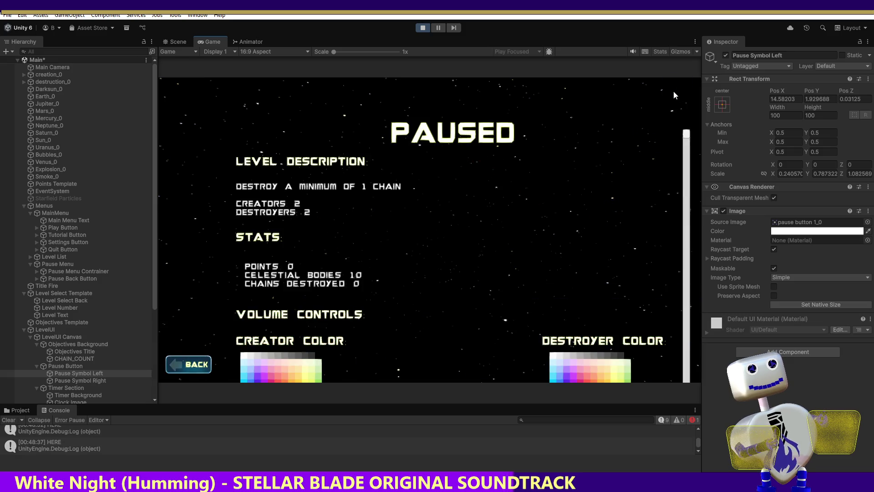
click(188, 364)
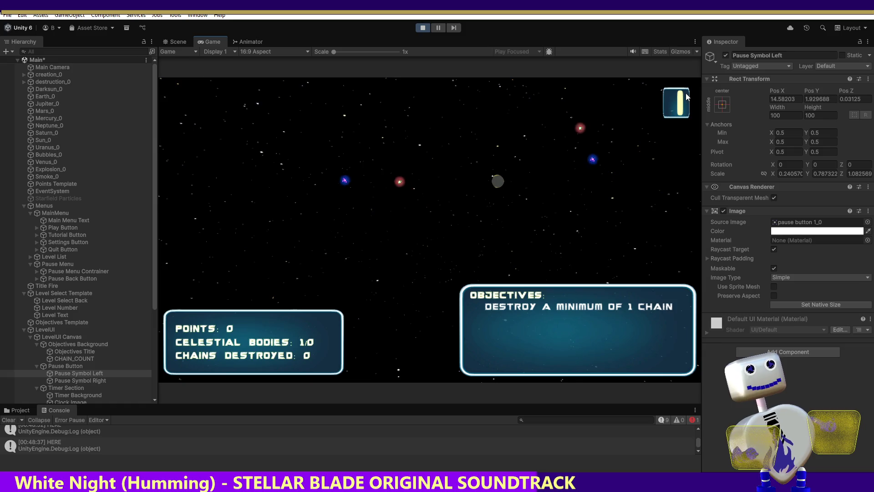
click(686, 97)
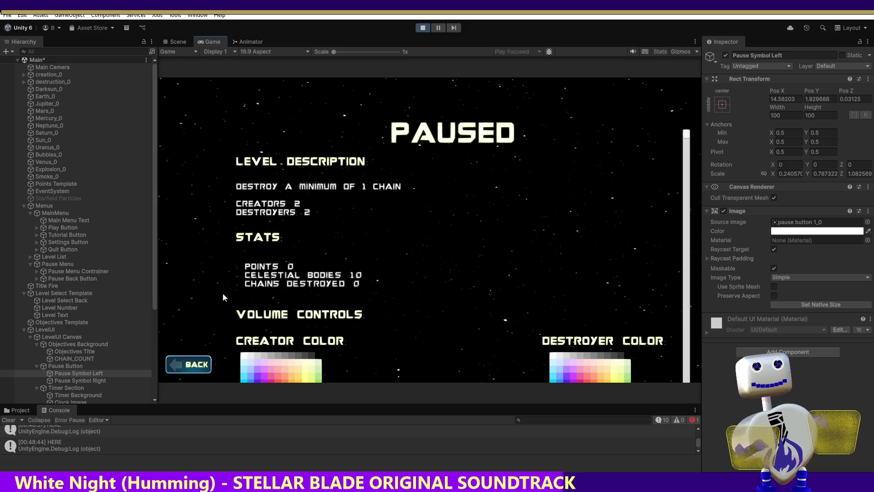
click(196, 365)
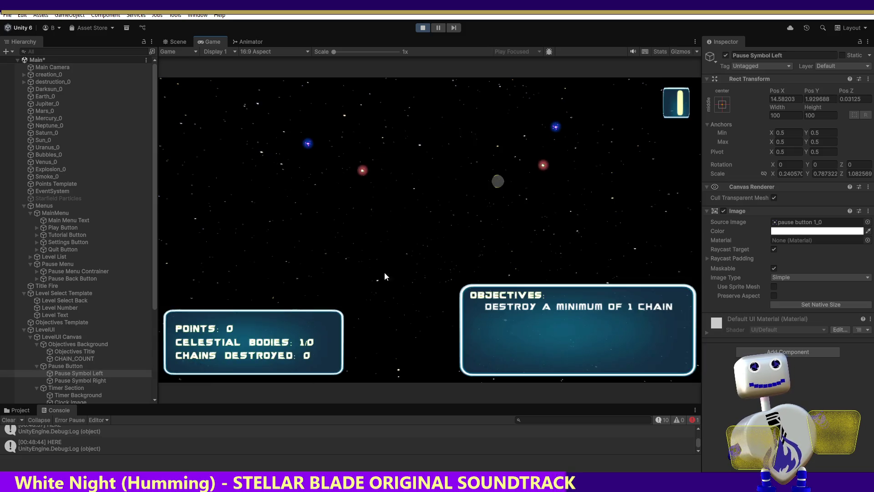
click(666, 94)
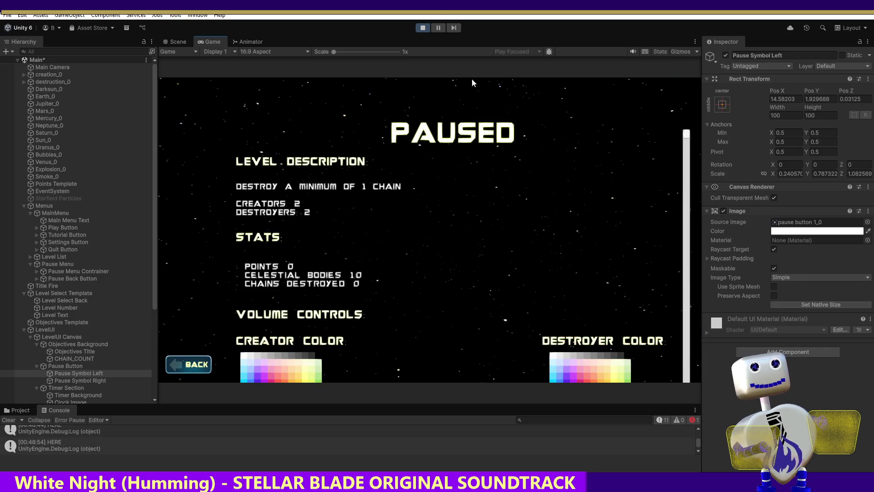
click(197, 366)
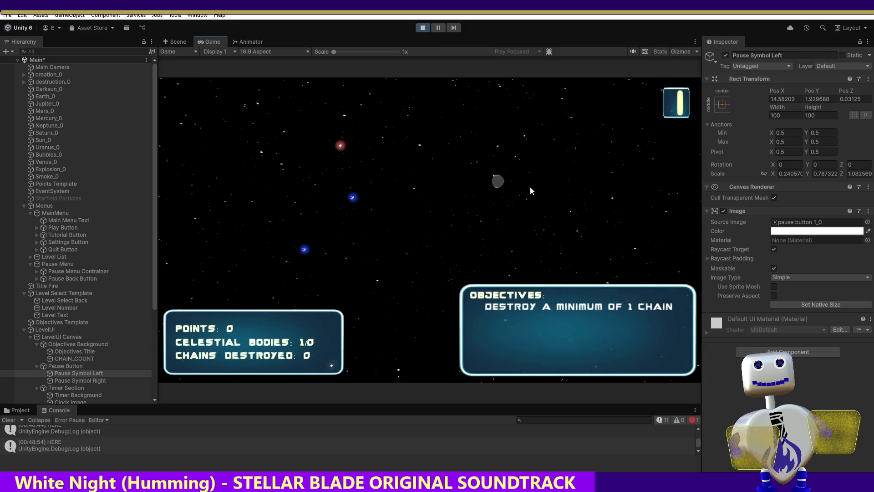
click(674, 96)
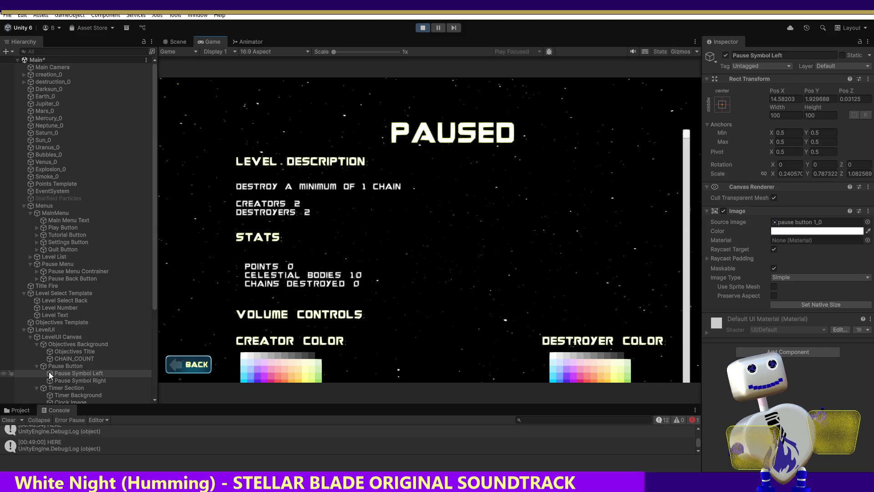
click(59, 359)
- Close the PAUSED menu and drag Pause Symbol Left out of Pause Button under LevelUI Canvas
click(59, 365)
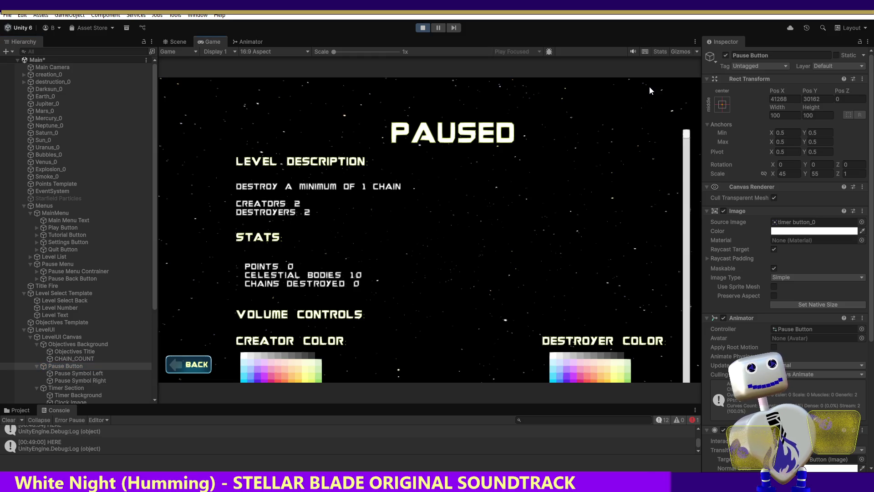
click(173, 363)
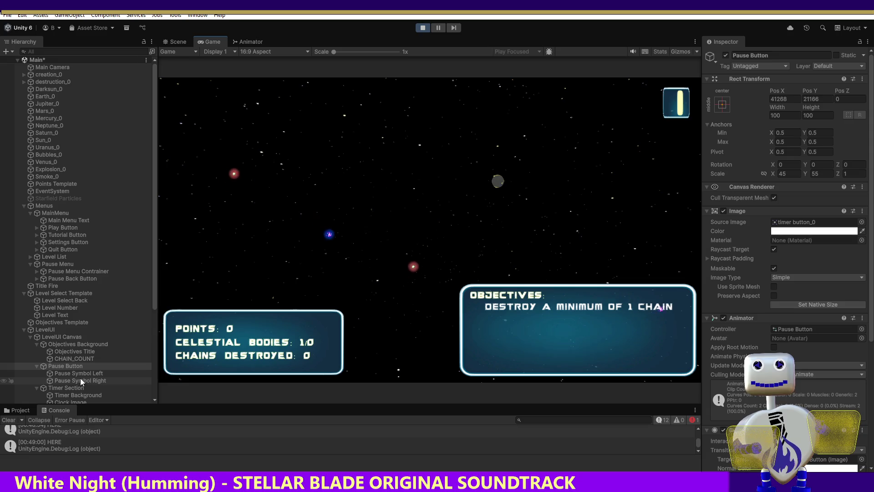
mouse_move(76, 376)
mouse_down()
mouse_move(76, 367)
mouse_move(30, 363)
mouse_move(56, 375)
mouse_move(40, 372)
mouse_up()
click(62, 381)
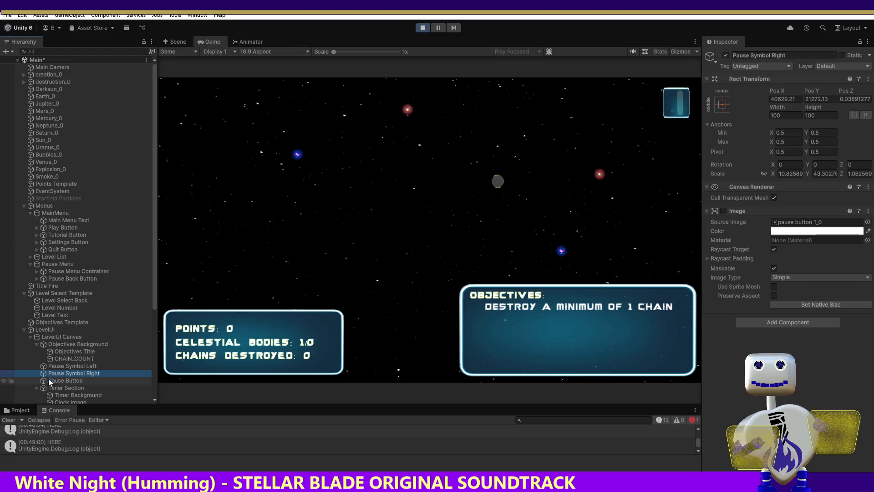
- Open and close the PAUSED menu three times with the pause button, then stop Play mode
click(681, 104)
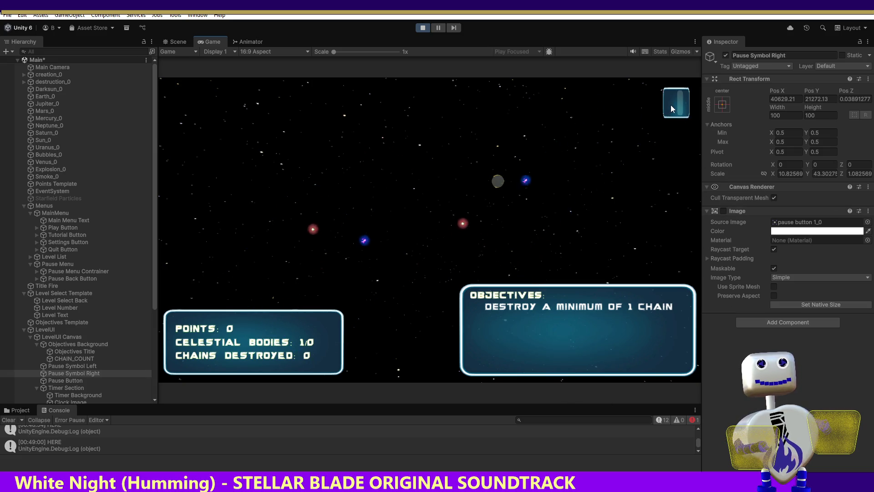
click(682, 96)
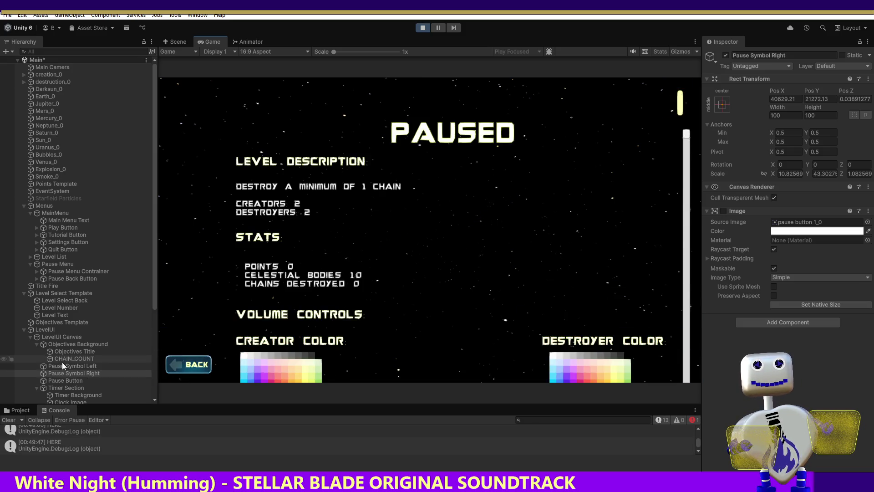
click(177, 355)
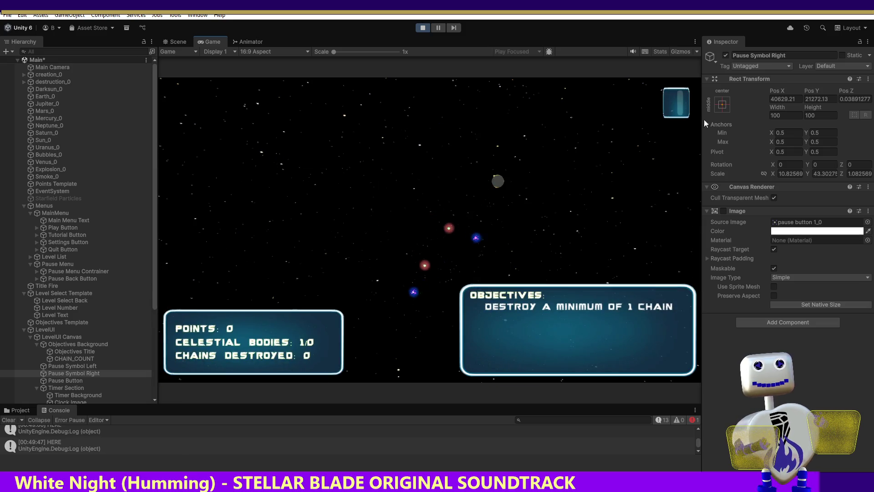
click(669, 95)
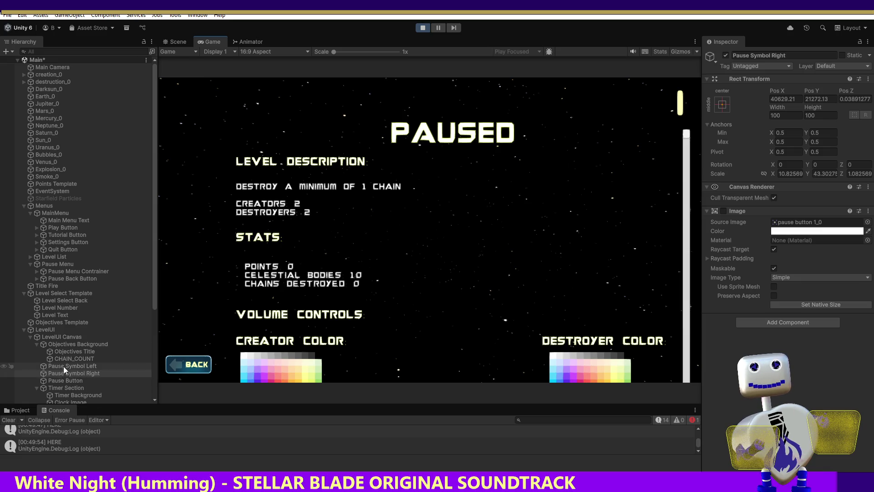
click(57, 380)
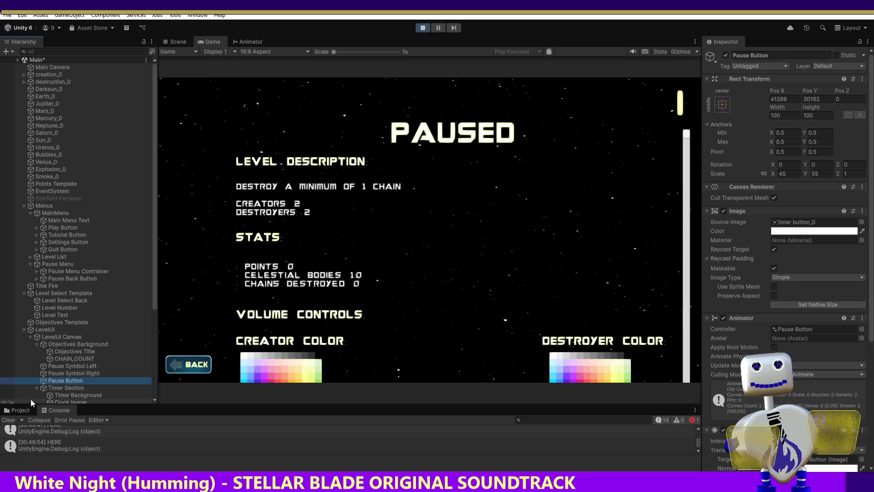
click(191, 366)
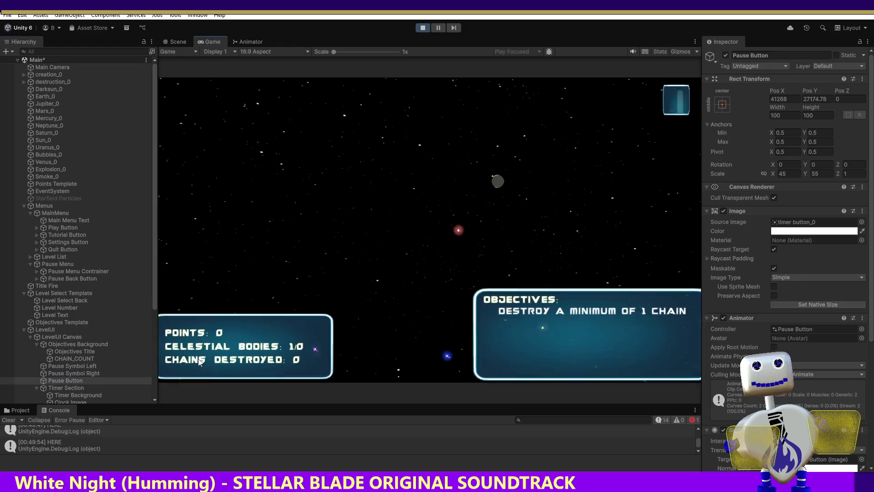
click(668, 95)
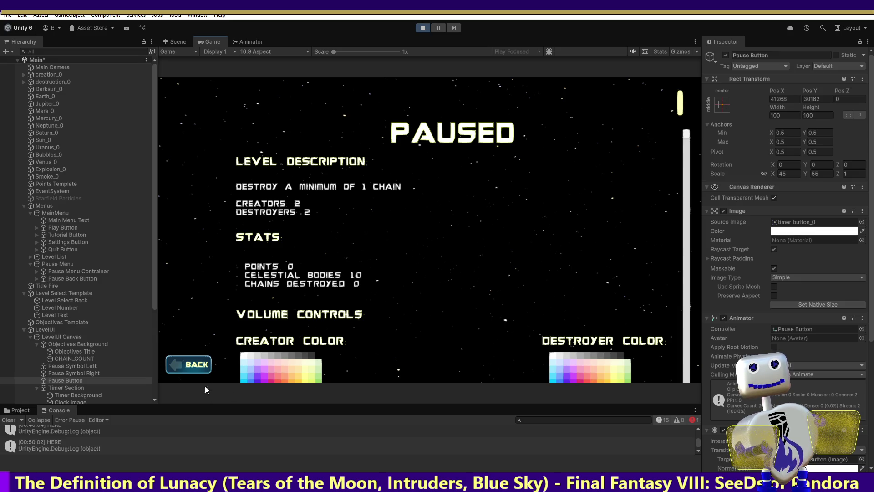
click(192, 363)
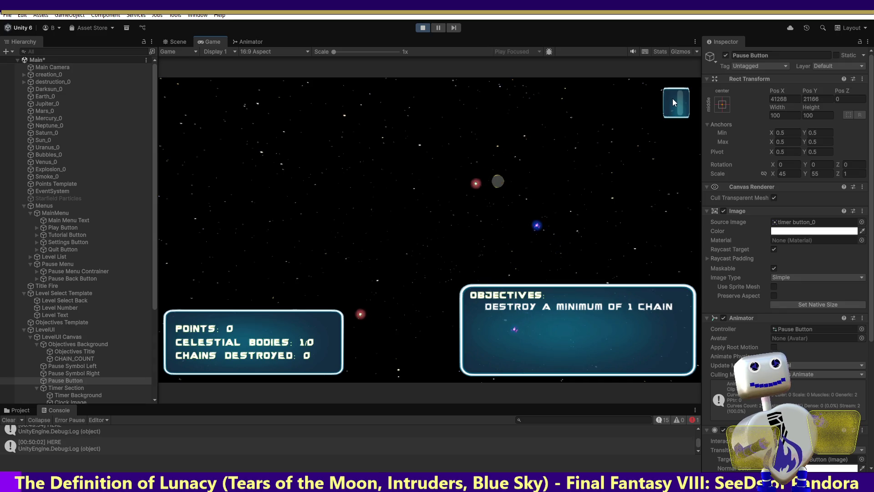
click(685, 90)
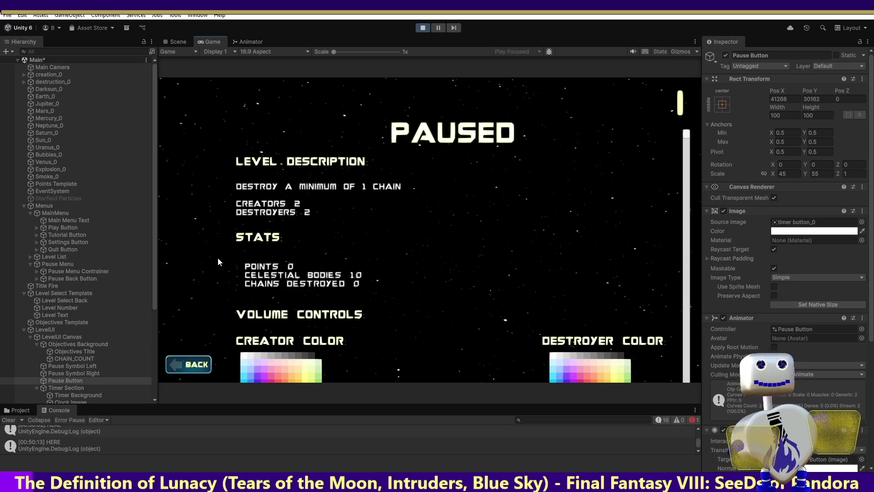
click(423, 28)
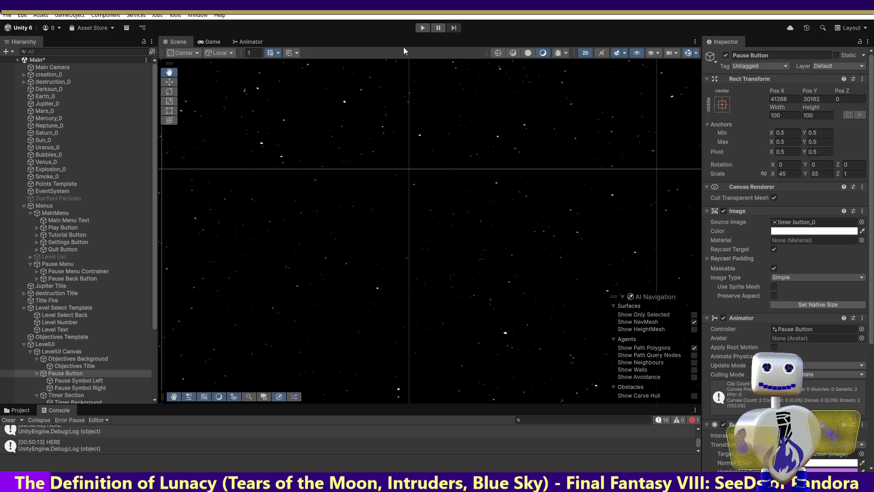
- Enter Play mode and launch level 1 from the main menu's level list
click(422, 28)
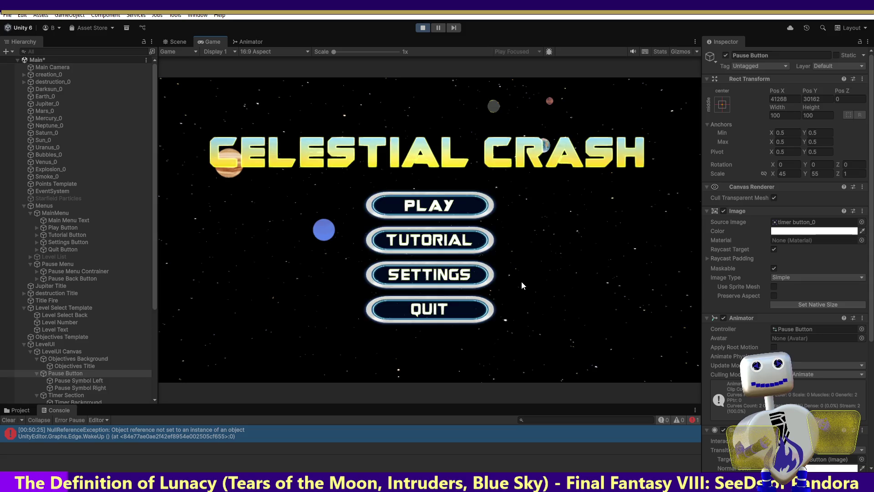
click(430, 205)
click(447, 208)
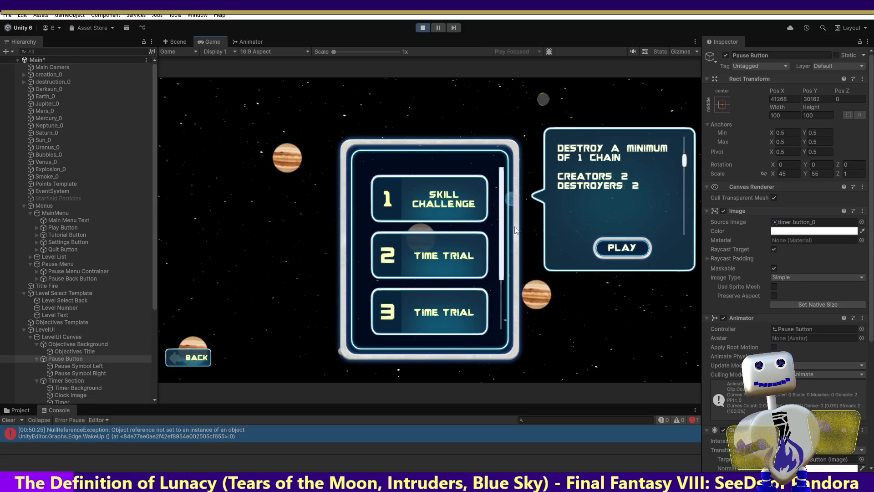
click(622, 247)
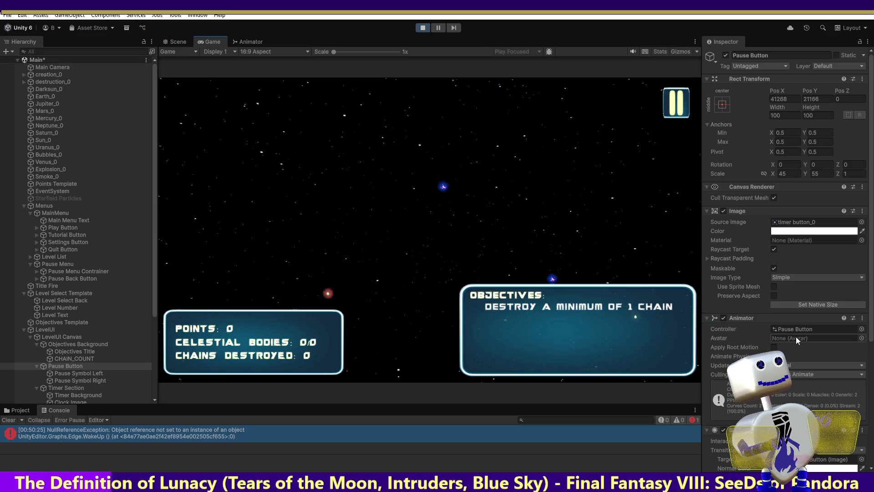
scroll(788, 335, down, 10)
scroll(788, 335, down, 1)
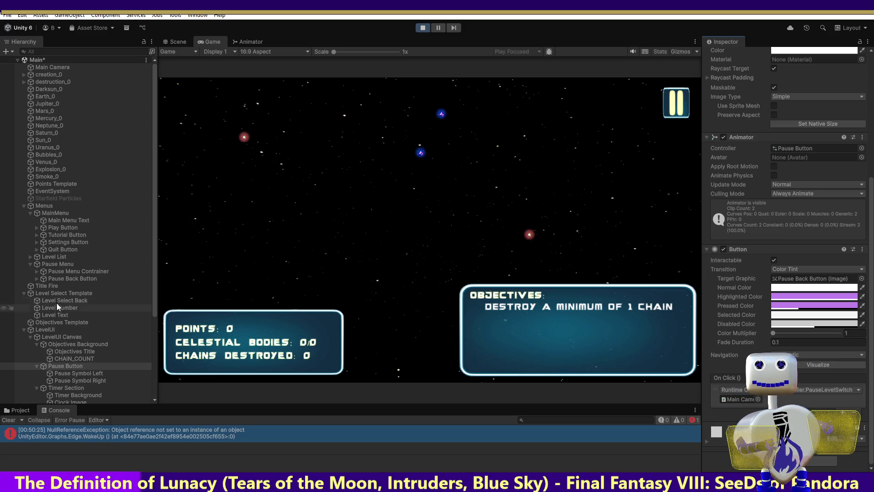
click(56, 278)
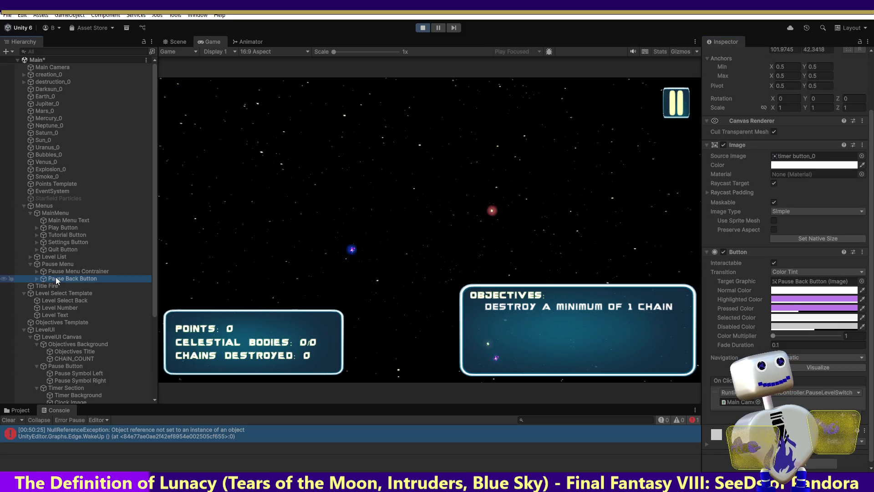
click(58, 364)
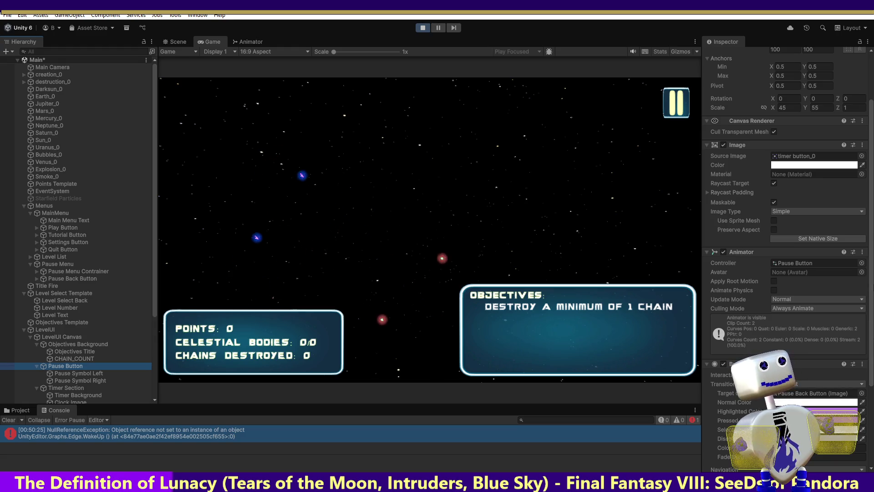
scroll(832, 362, down, 3)
scroll(862, 403, down, 3)
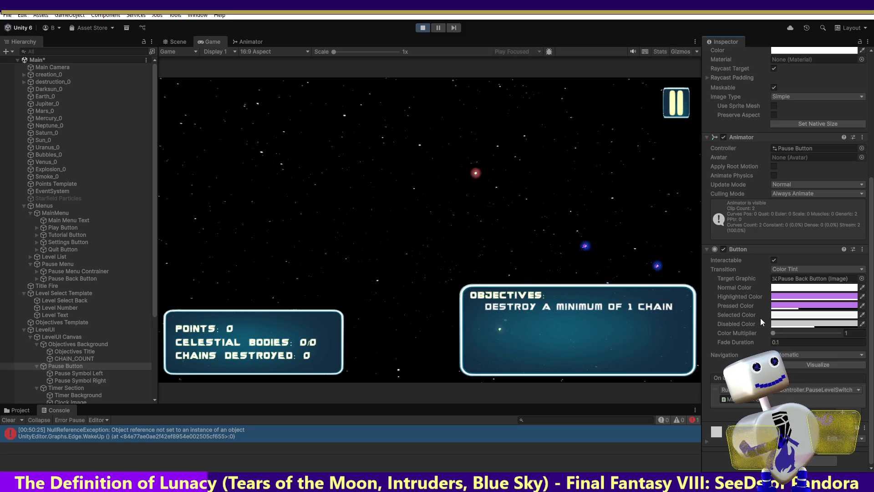
scroll(872, 321, up, 6)
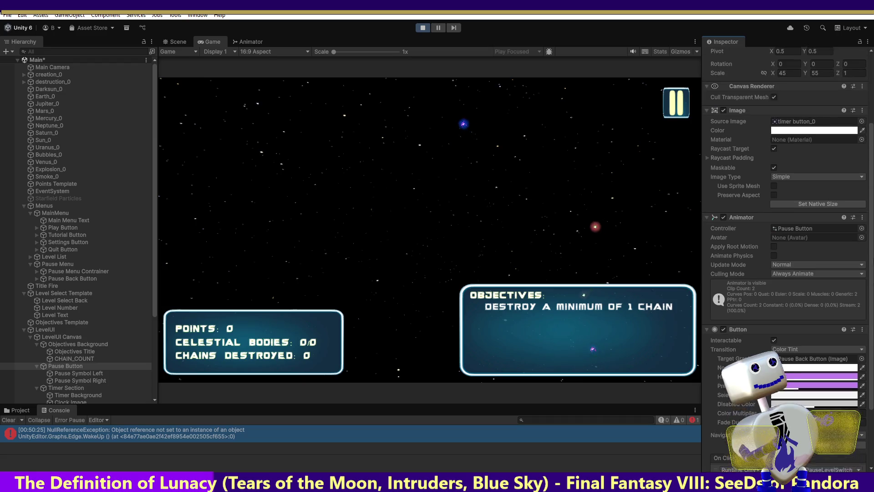
scroll(872, 321, up, 1)
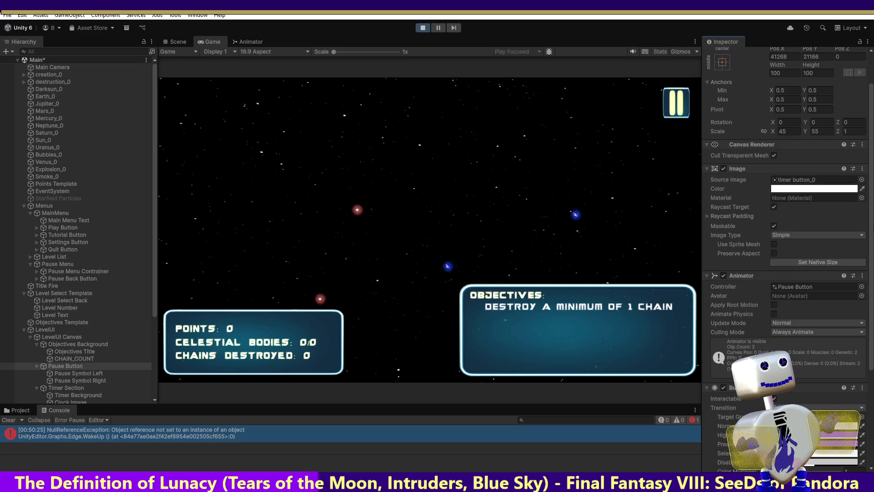
scroll(785, 227, down, 4)
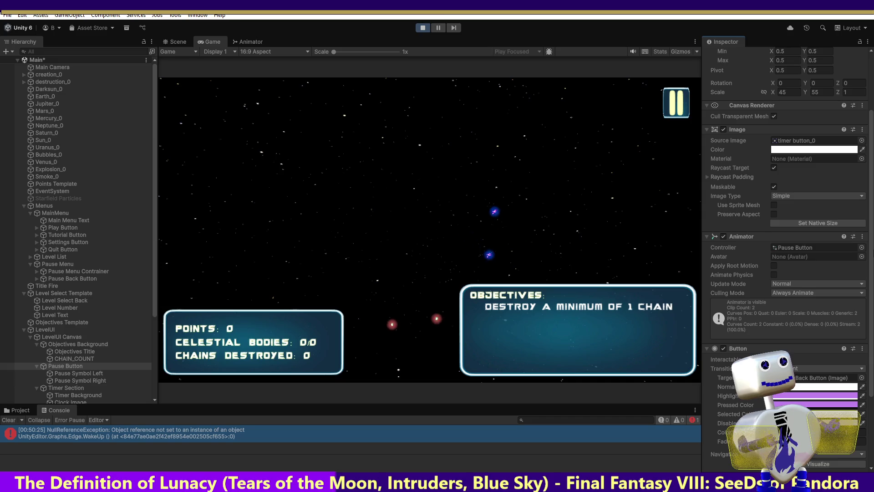
scroll(785, 227, up, 2)
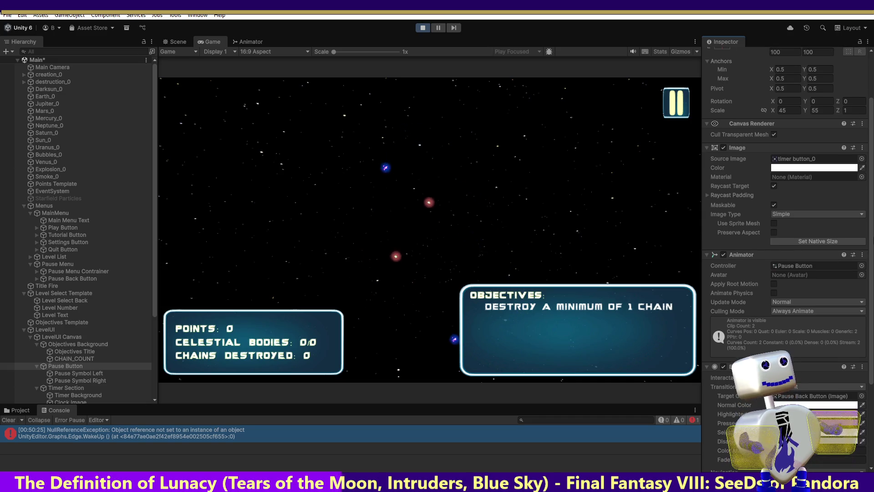
scroll(785, 228, up, 3)
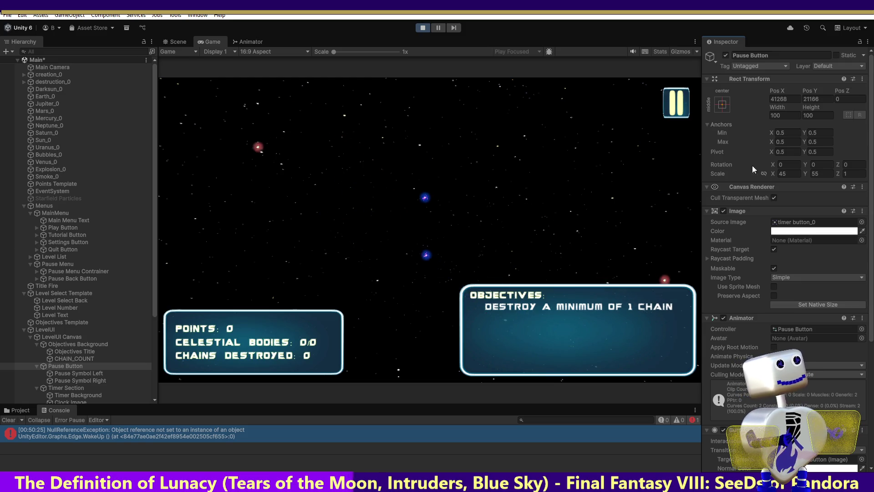
click(676, 96)
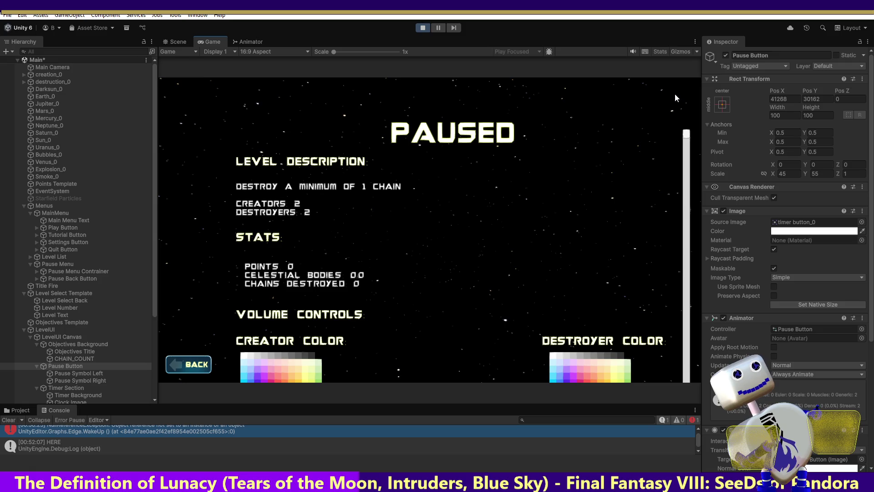
click(211, 362)
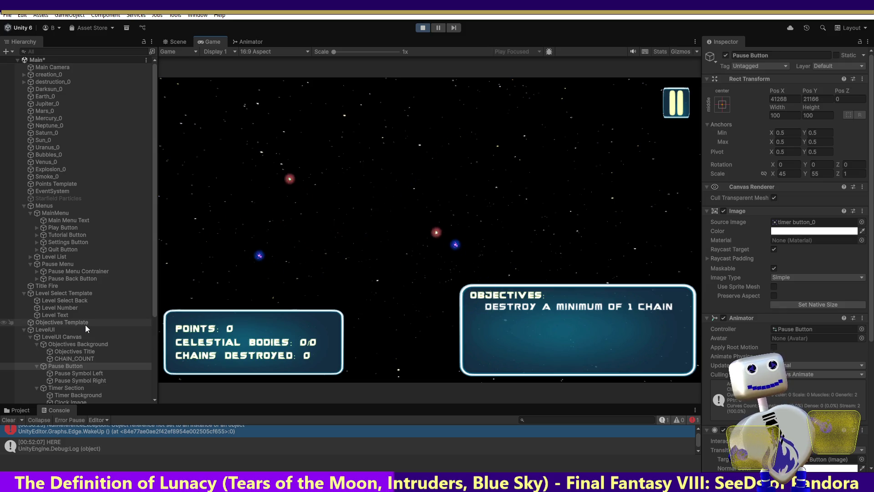
click(97, 351)
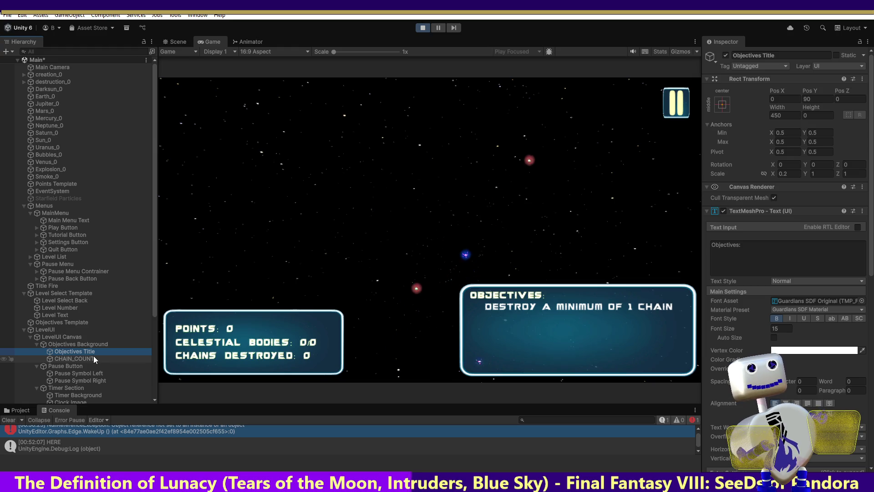
- Change LevelUI's X scale from 0.013123 to 0.1 and bring the Scene view back
click(49, 337)
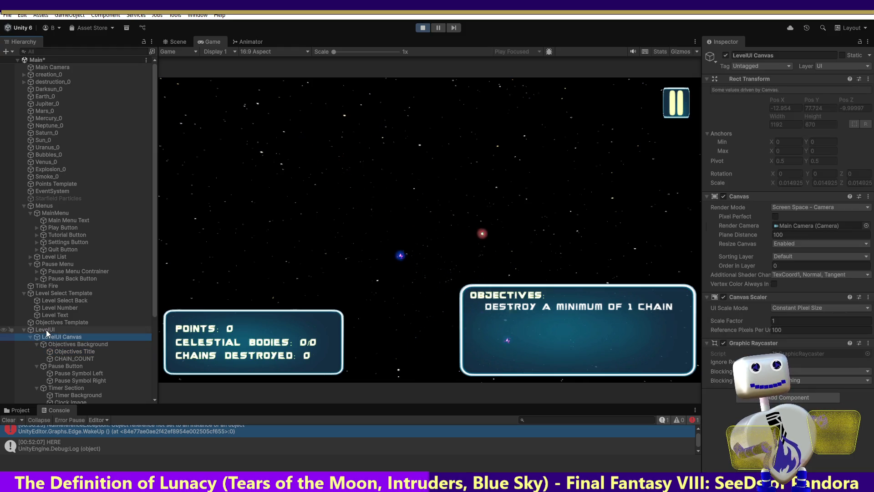
click(45, 329)
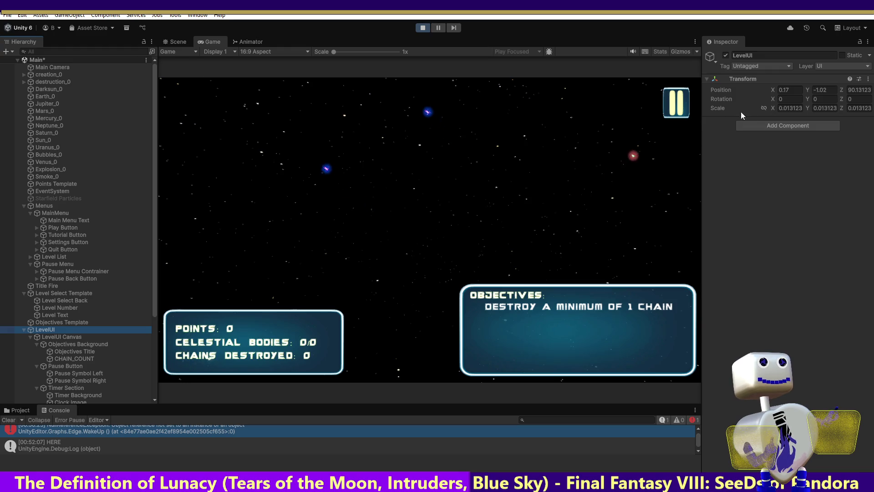
click(790, 108)
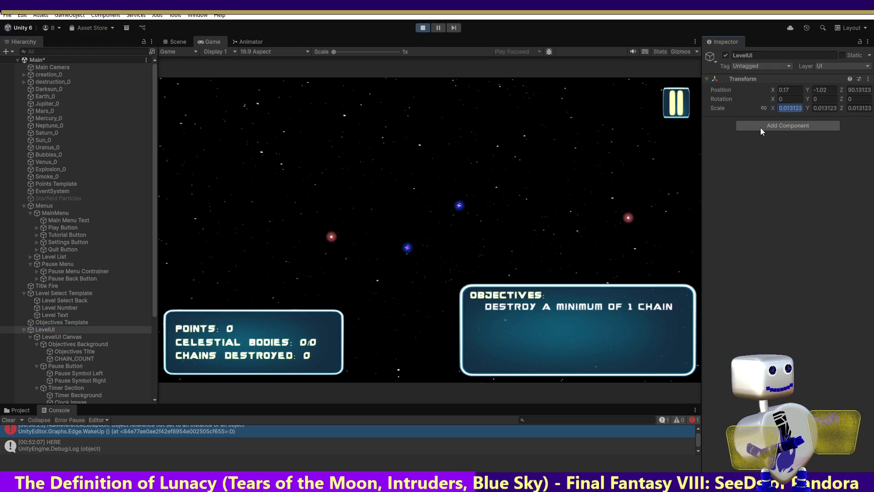
text(.5)
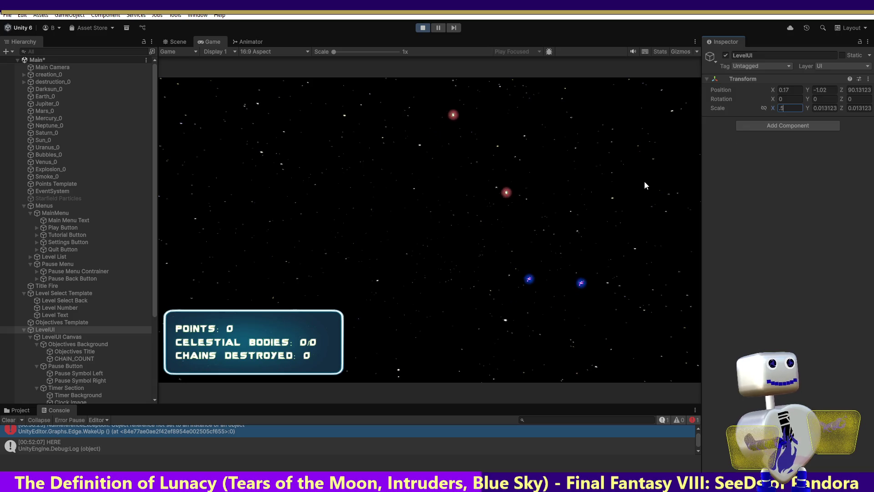
key(BackSpace)
key(BackSpace)
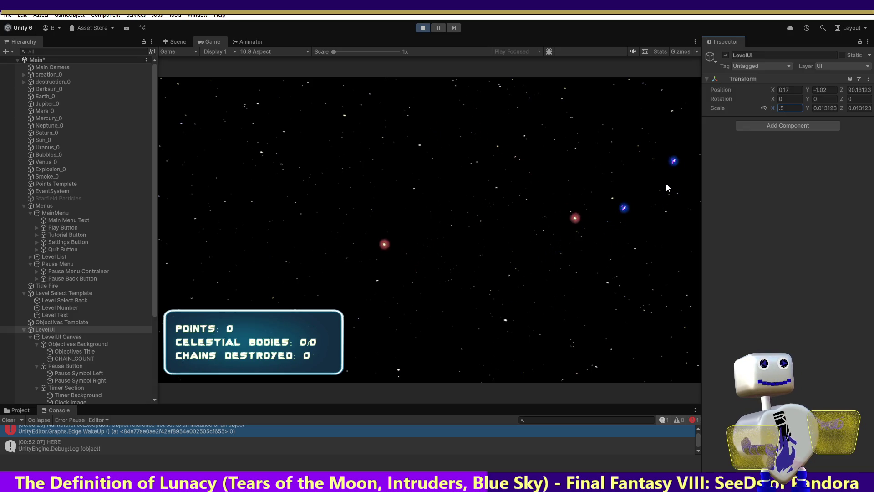
text(.2)
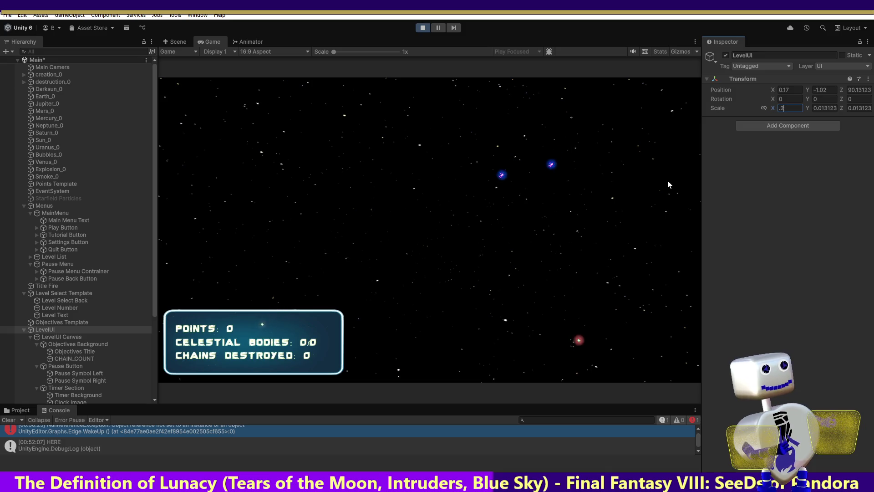
key(BackSpace)
text(1)
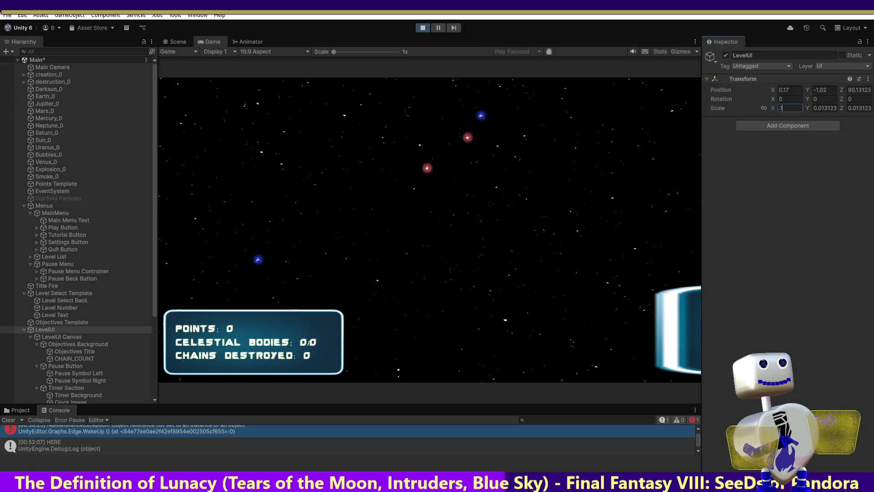
click(168, 42)
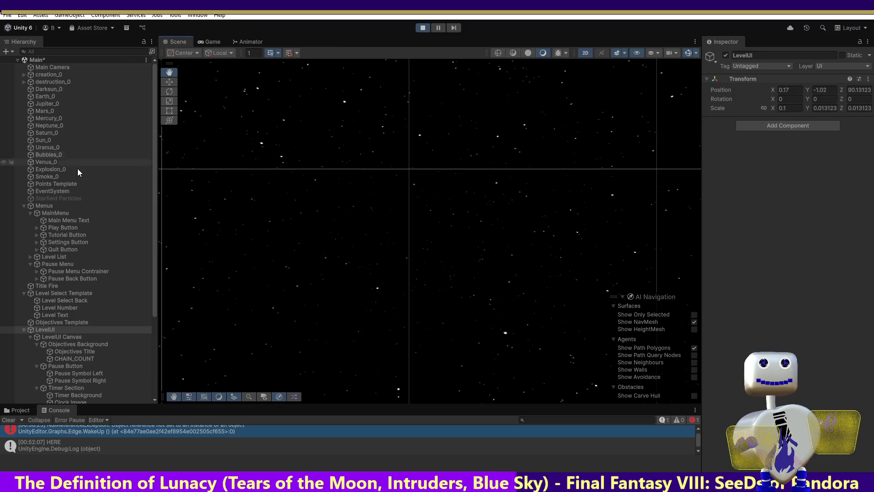
- Frame the LevelUI objects and set the Objectives Background's X scale to 30
double_click(57, 329)
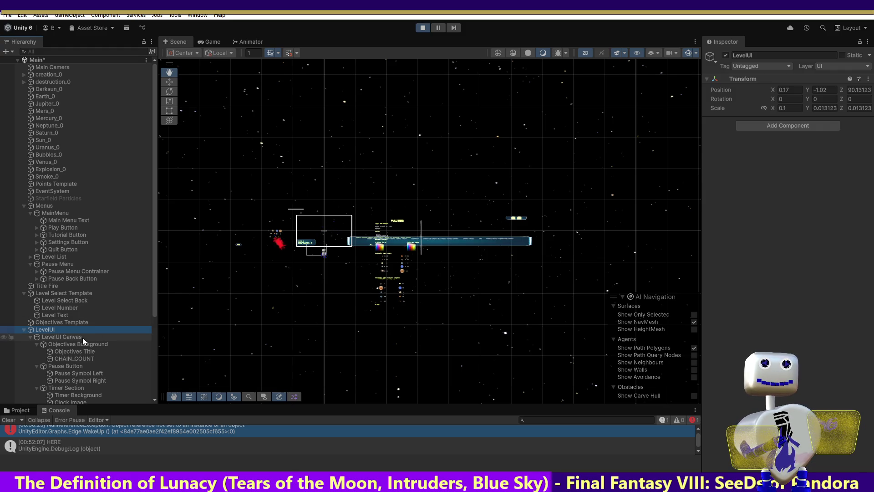
click(69, 367)
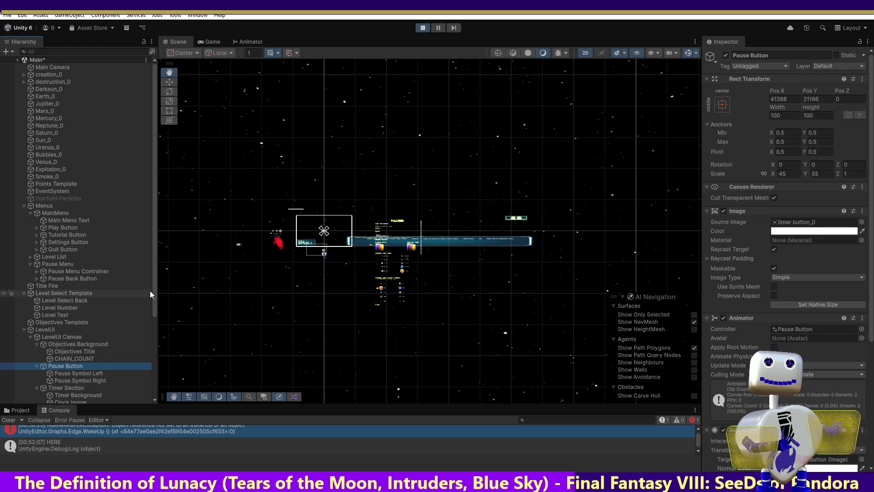
click(91, 344)
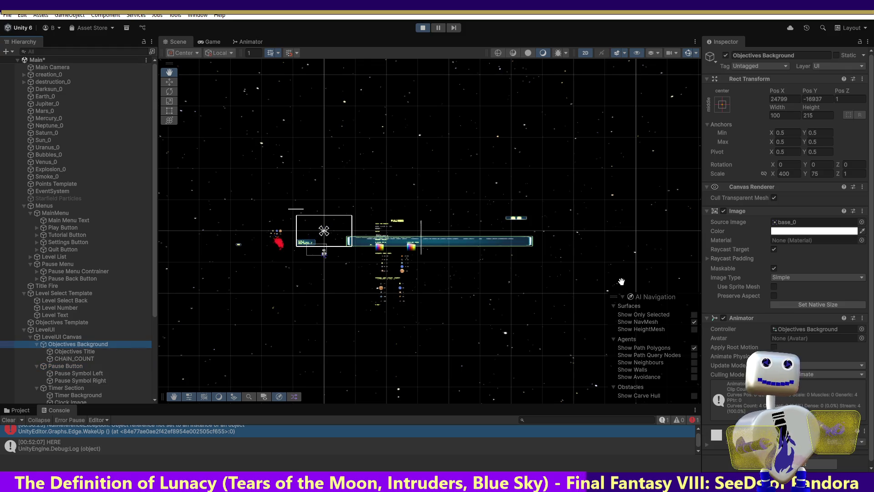
click(795, 174)
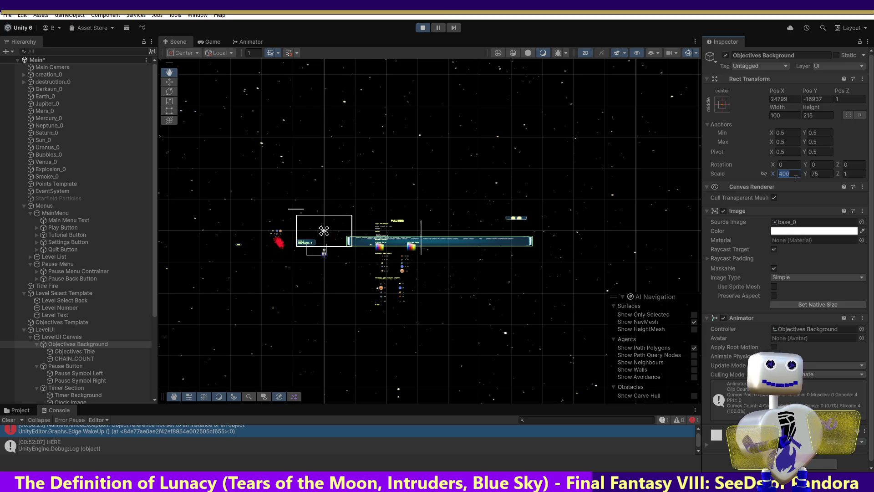
text(30)
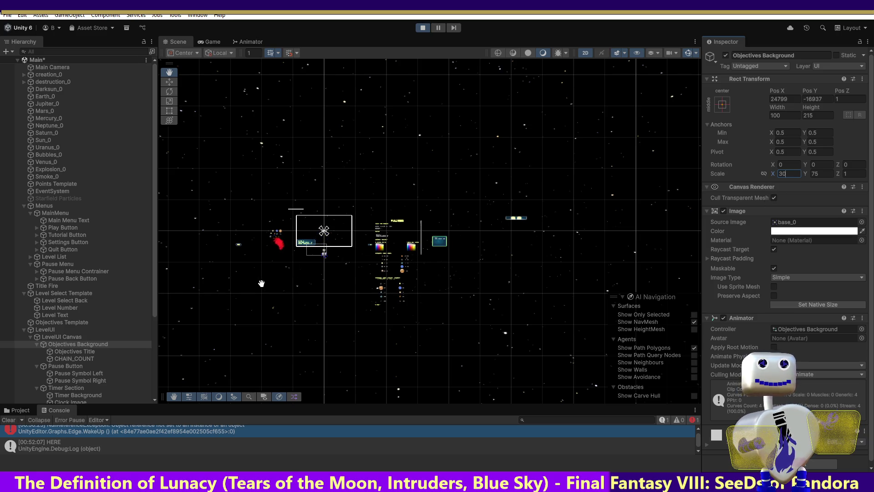
- Set the Pause Button's X scale to 5
click(76, 367)
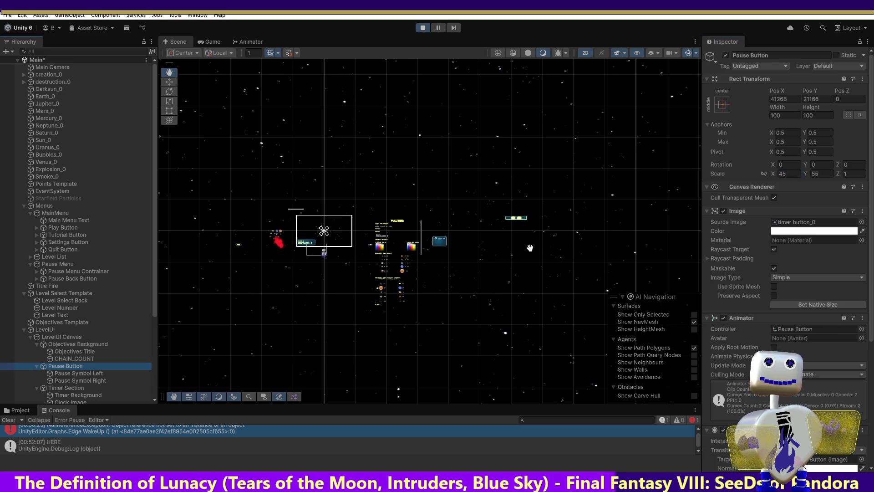
click(791, 174)
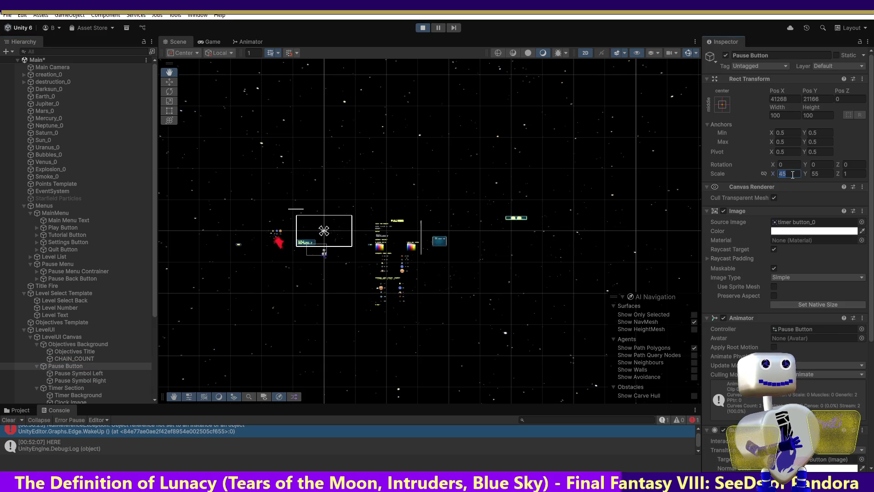
text(5)
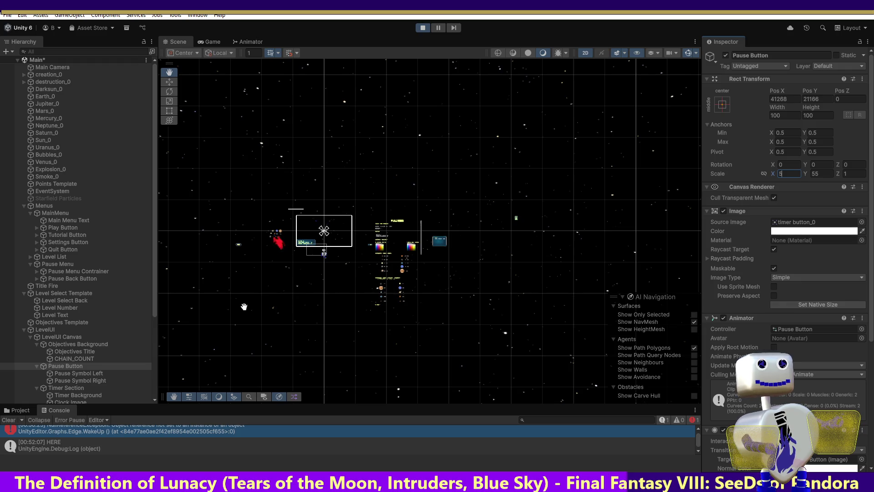
click(48, 329)
click(786, 108)
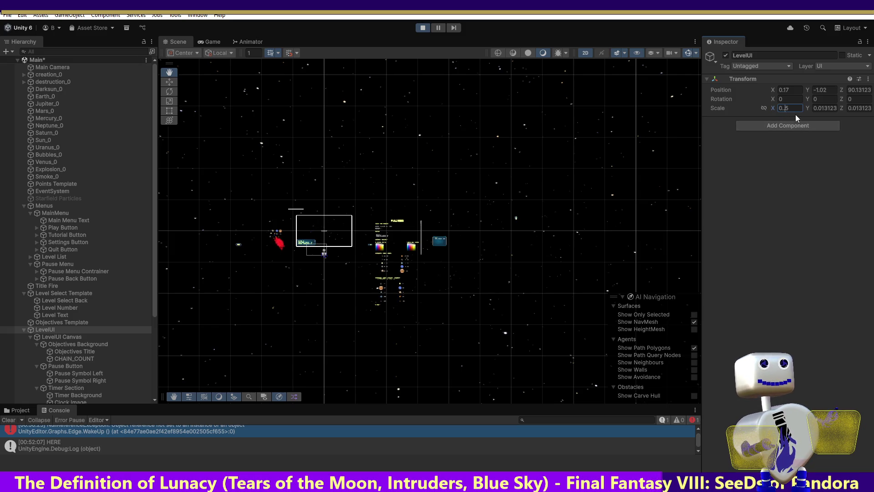
- Set LevelUI's X scale to 0.2 and its X and Y position to 0
key(BackSpace)
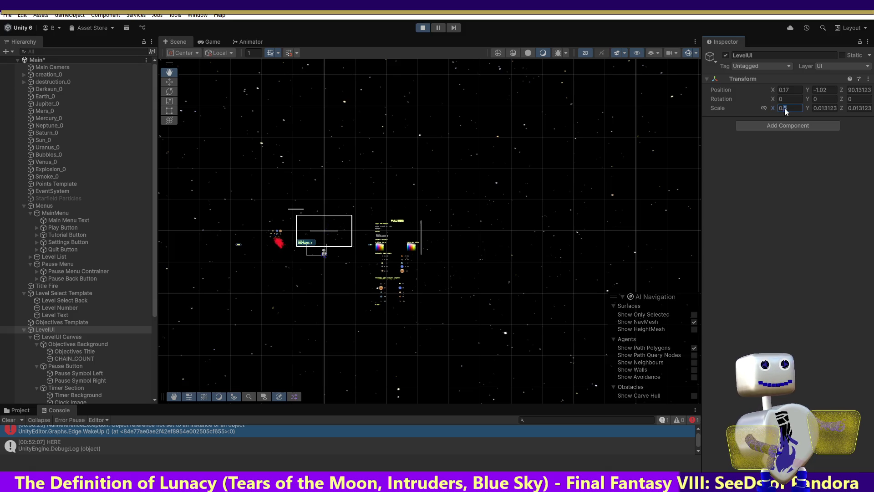
text(1)
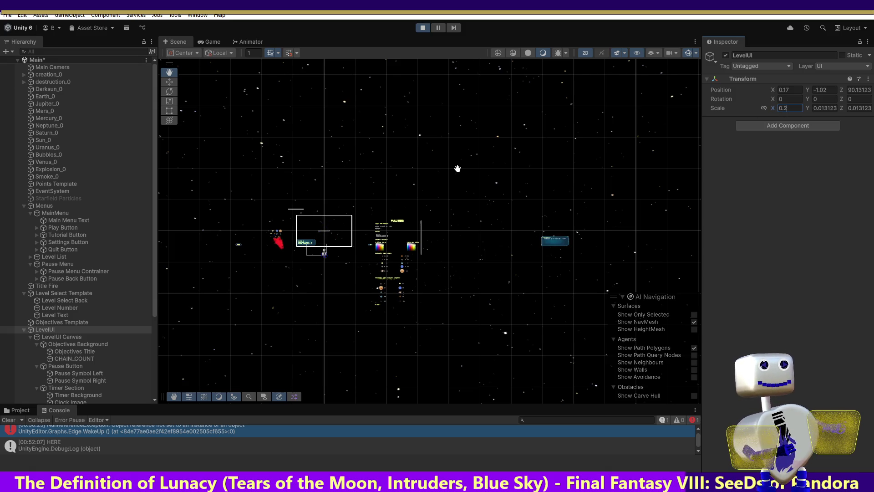
click(169, 82)
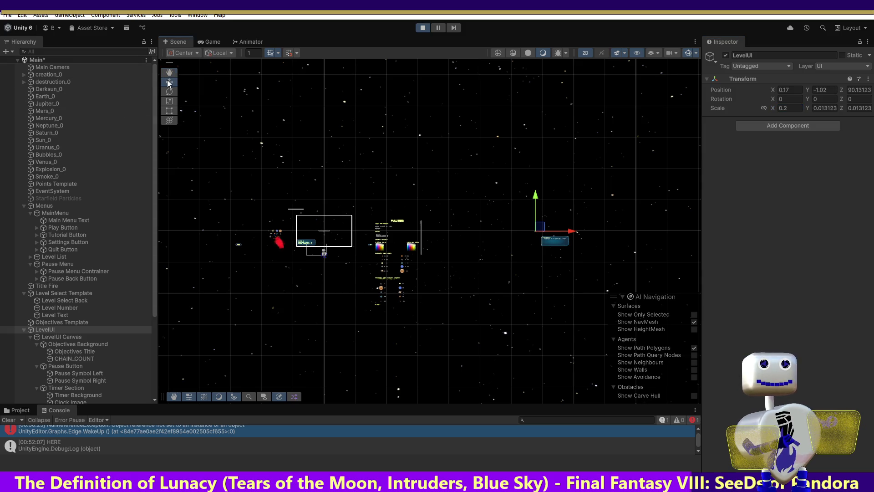
drag(568, 229, 559, 233)
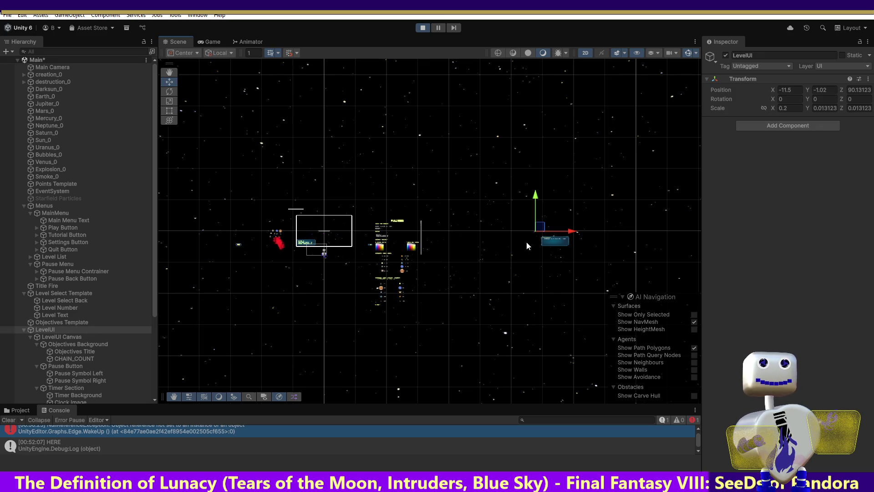
drag(548, 233, 541, 234)
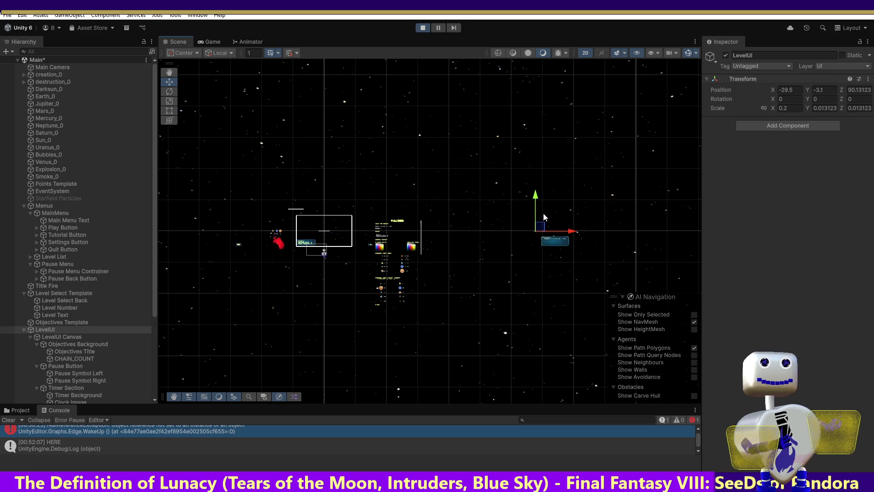
click(793, 90)
drag(792, 90, 774, 94)
text(0)
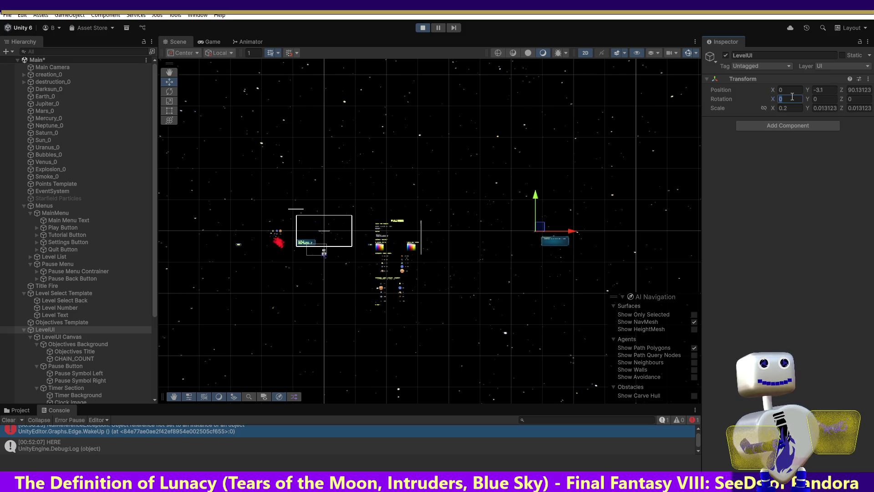
click(825, 90)
text(0)
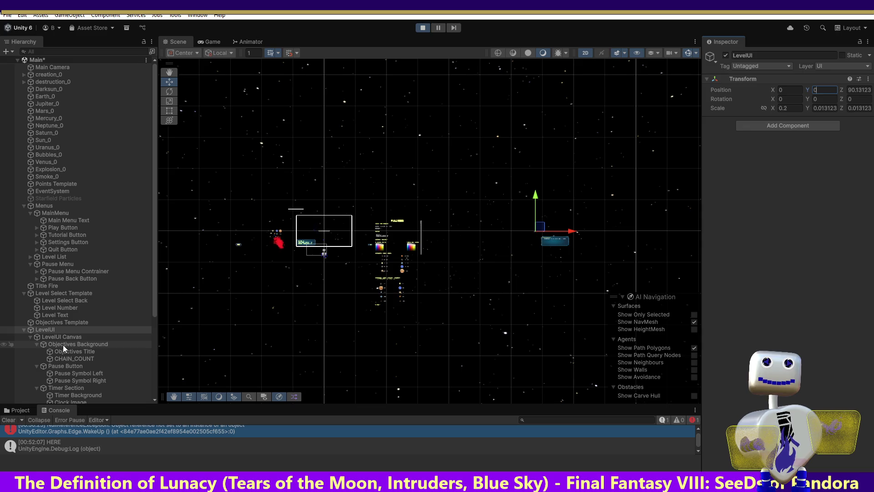
- Drag LevelUI Canvas above LevelUI in the Hierarchy so it is no longer a child
click(49, 337)
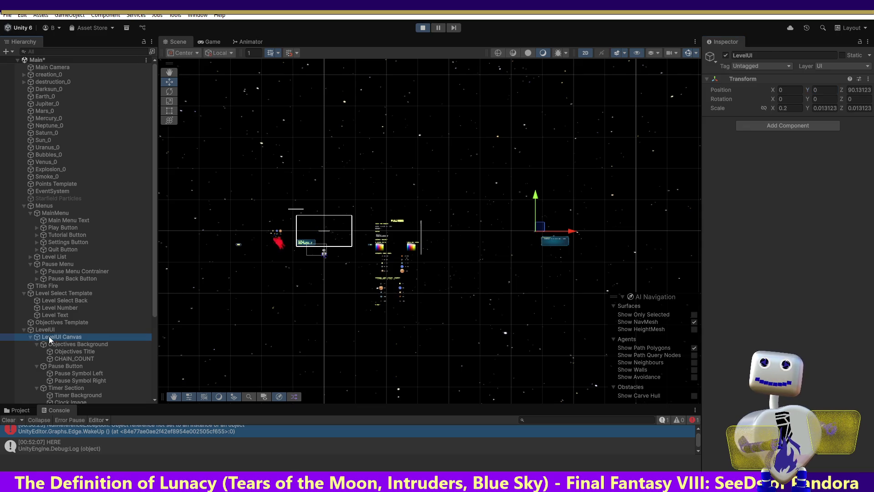
click(47, 330)
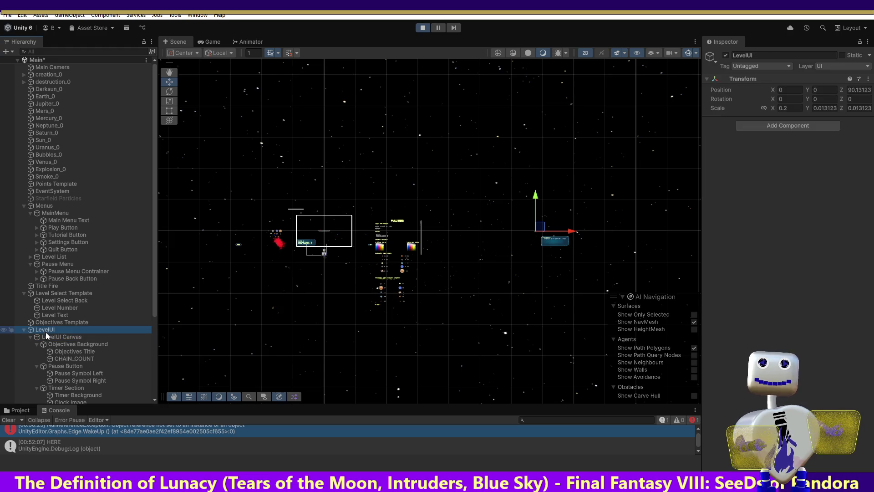
drag(54, 335, 58, 325)
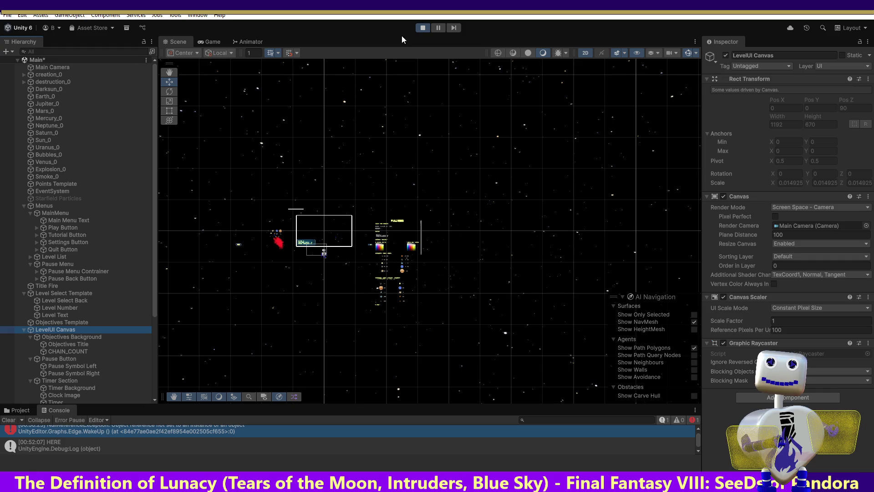
- Restart Play mode and launch the Skill Challenge level from level select
click(421, 29)
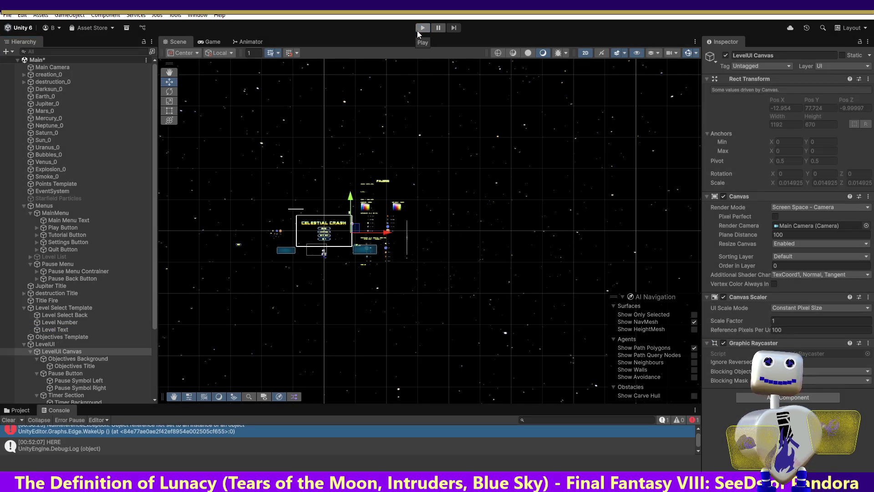
click(418, 30)
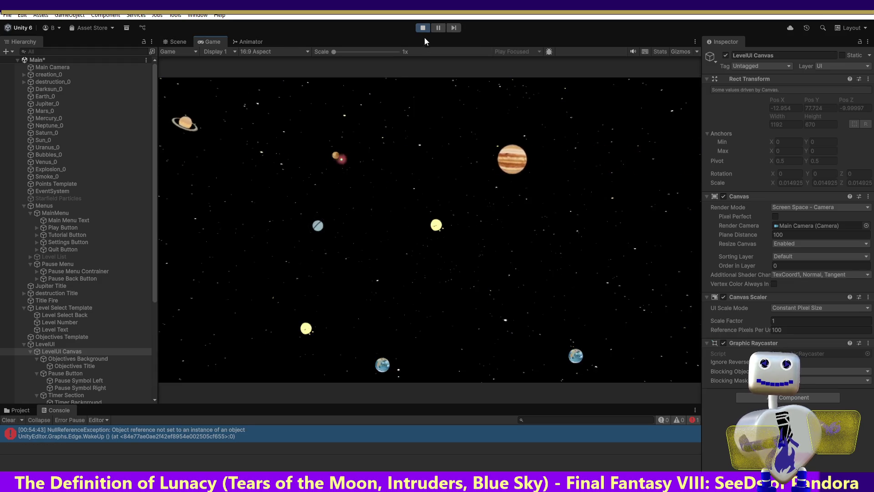
click(426, 205)
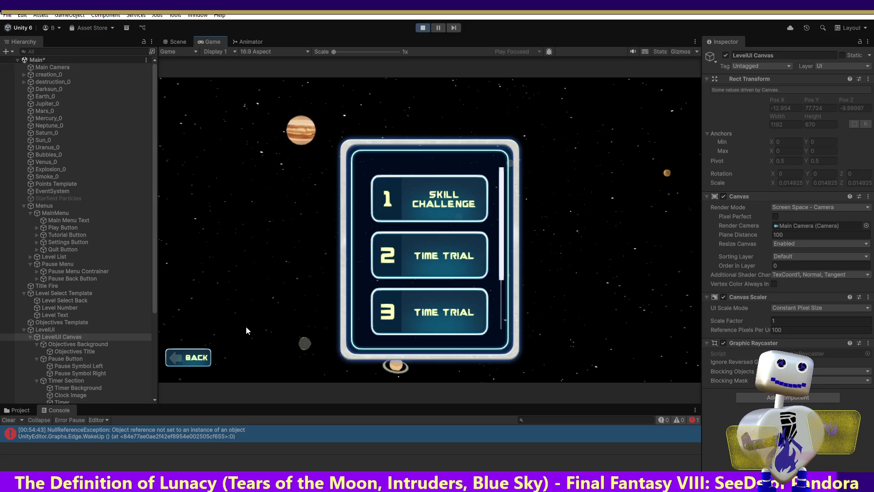
click(428, 206)
click(622, 248)
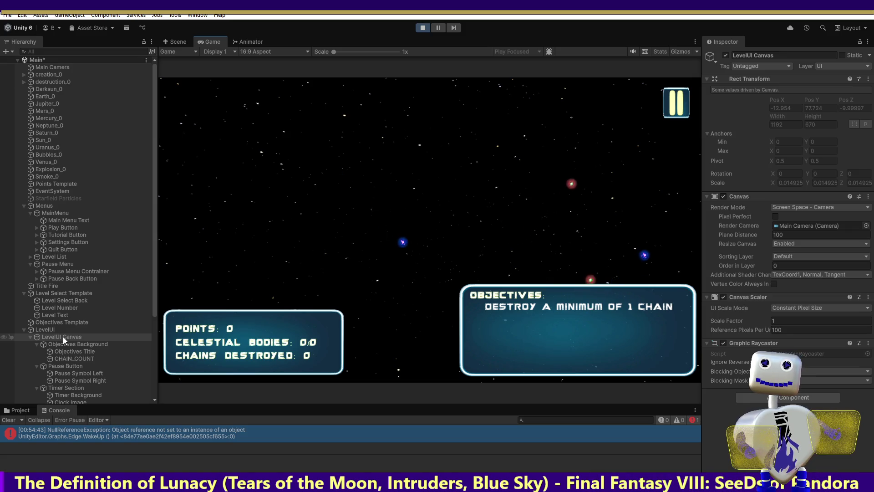
- Move LevelUI Canvas out from under LevelUI and select the Pause Button in the Scene view
drag(58, 337, 26, 326)
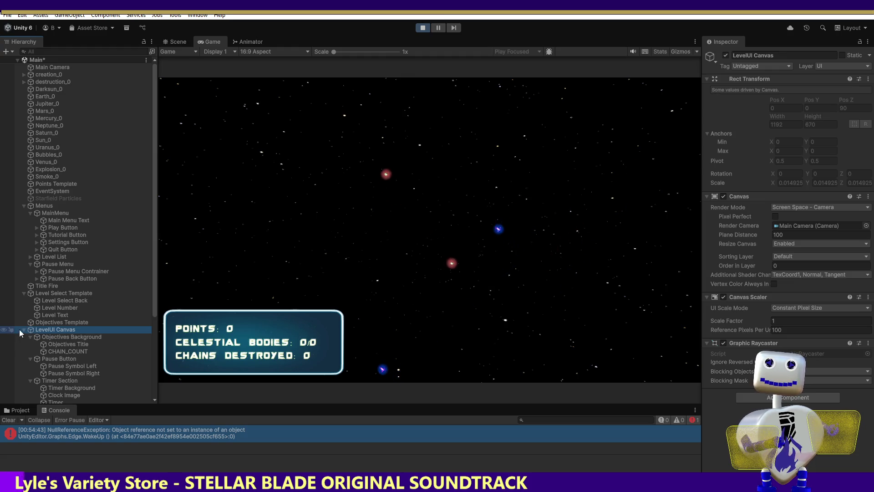
click(59, 359)
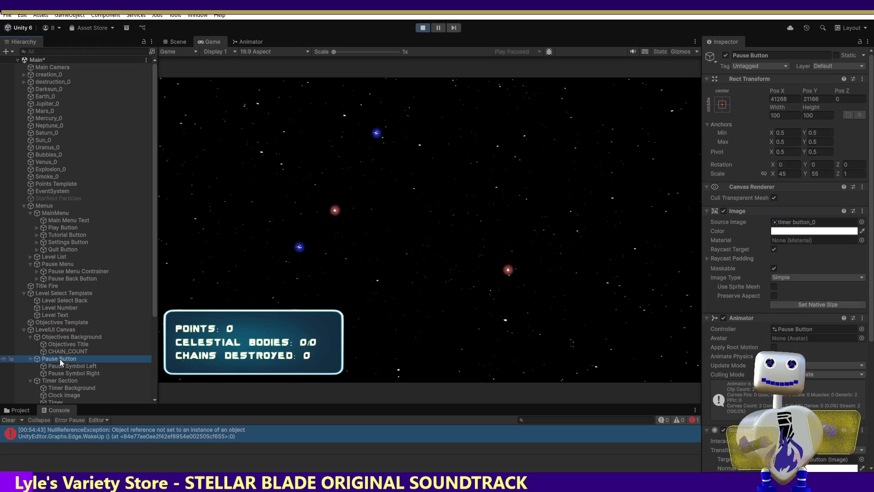
click(172, 42)
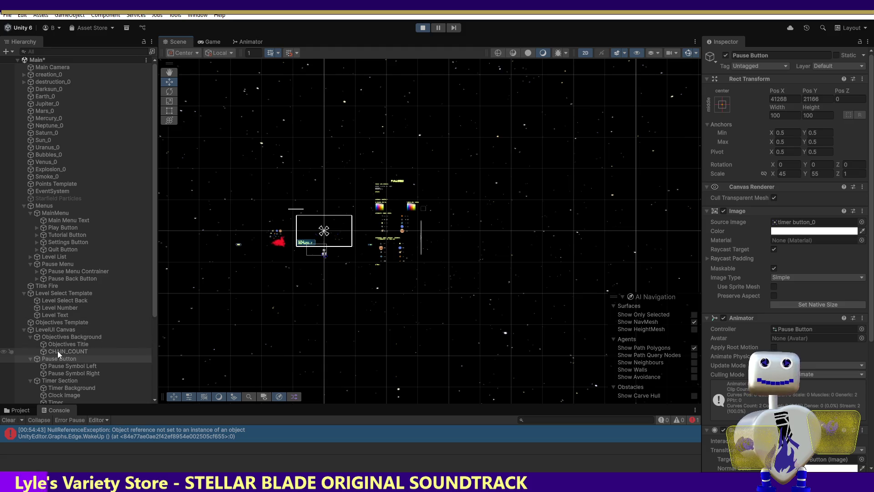
click(52, 330)
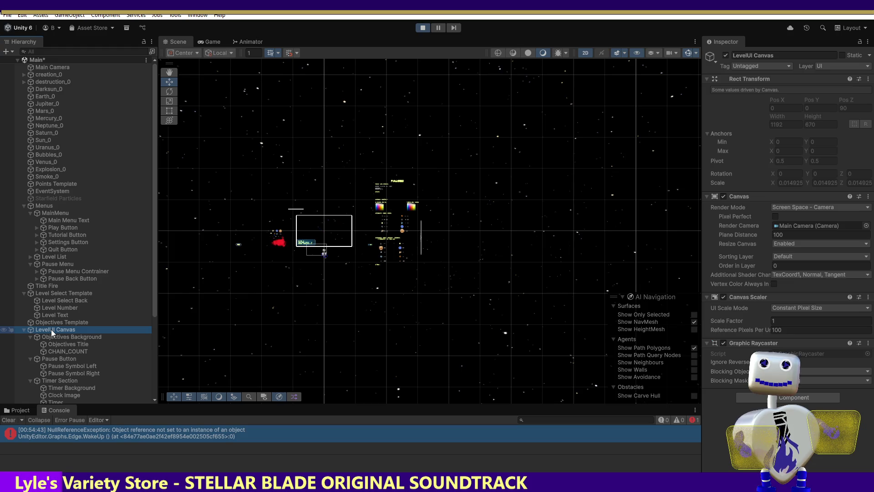
key(f)
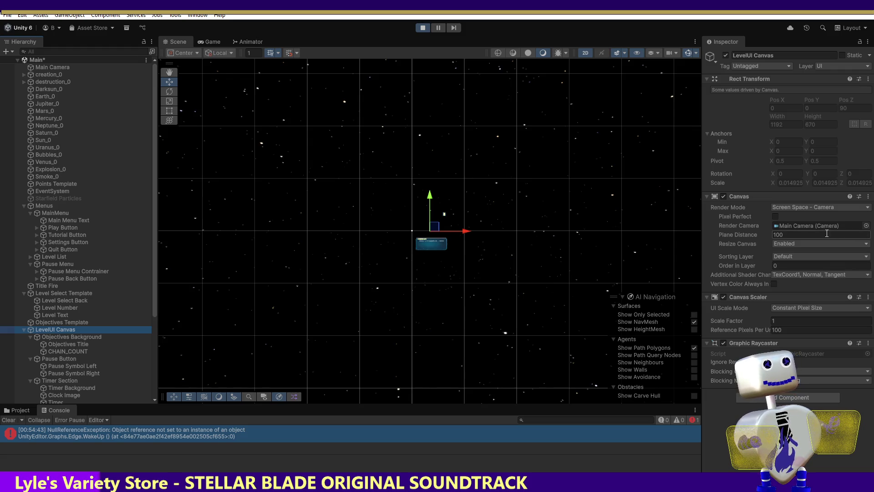
click(47, 338)
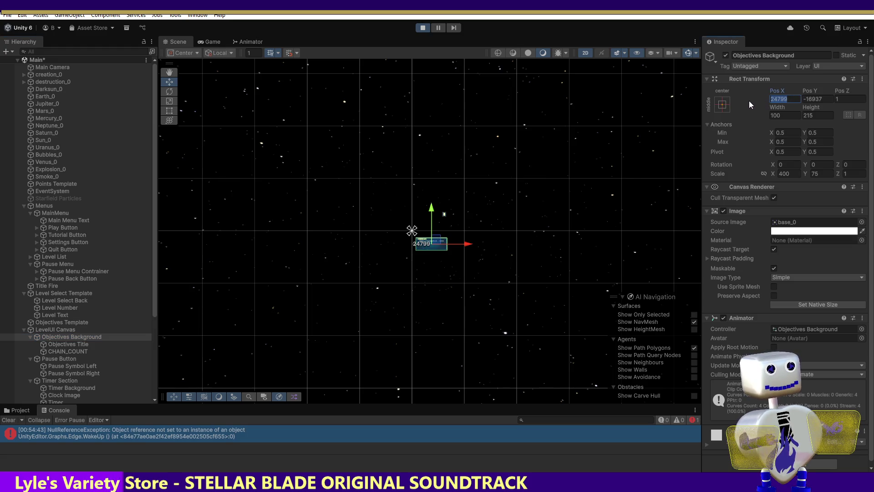
click(819, 99)
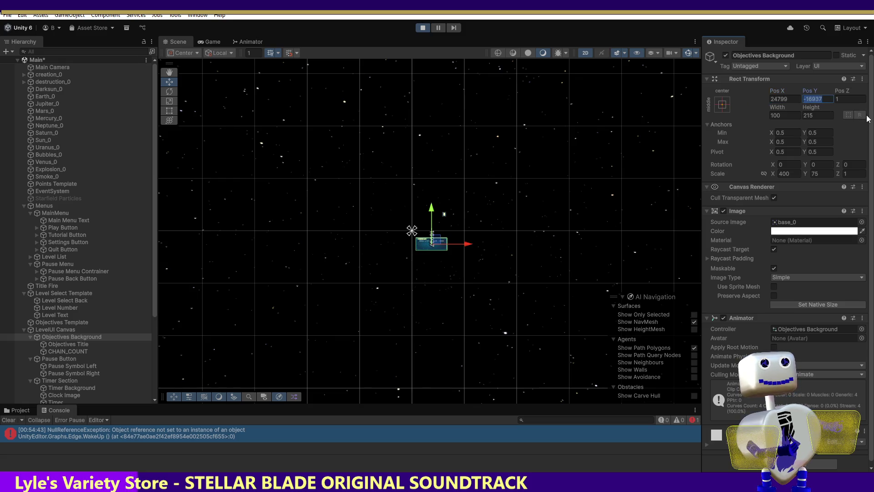
click(61, 359)
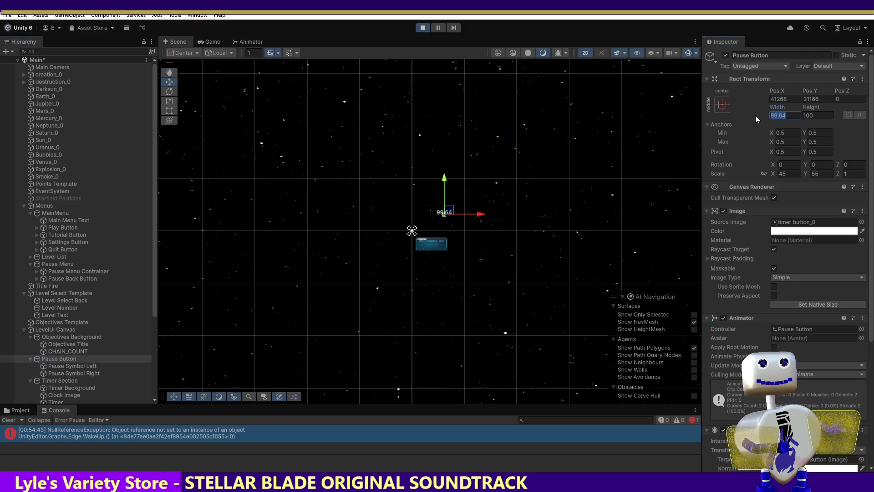
text(100)
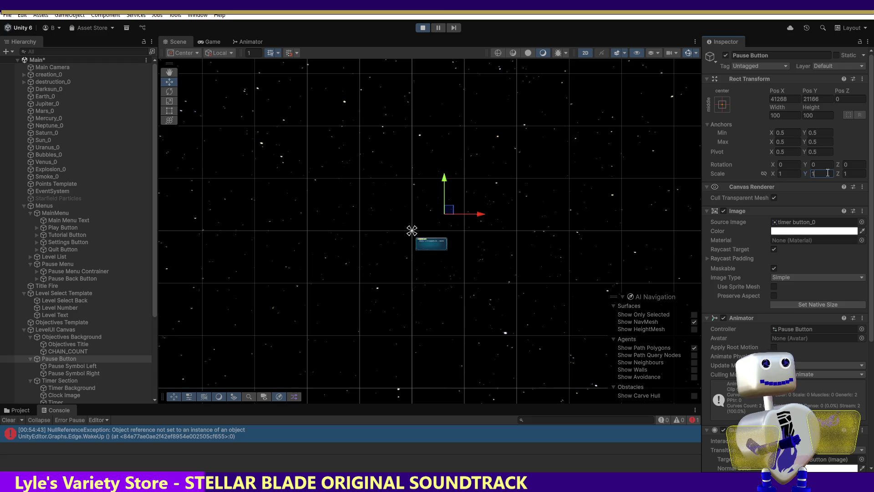
click(79, 338)
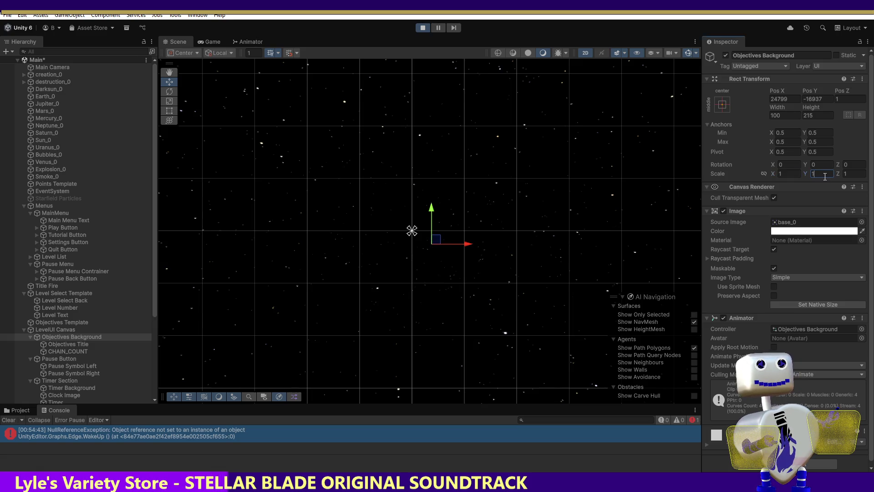
click(63, 331)
click(65, 329)
click(67, 337)
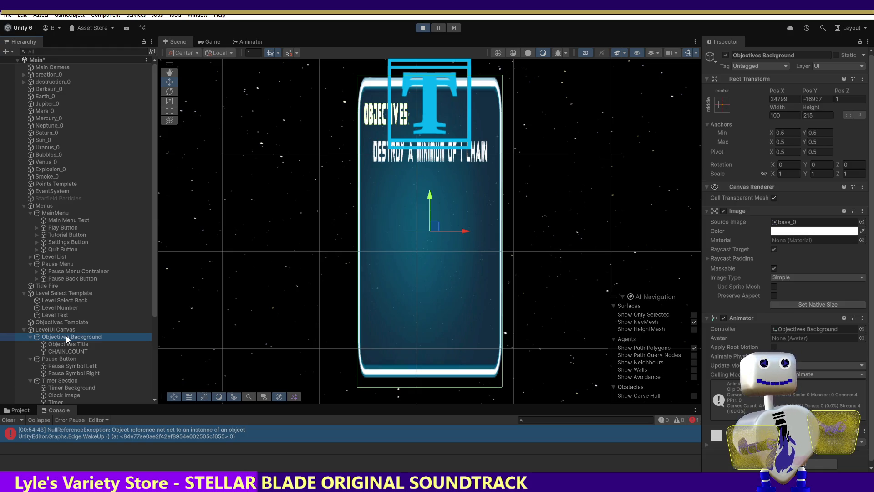
click(94, 335)
click(459, 235)
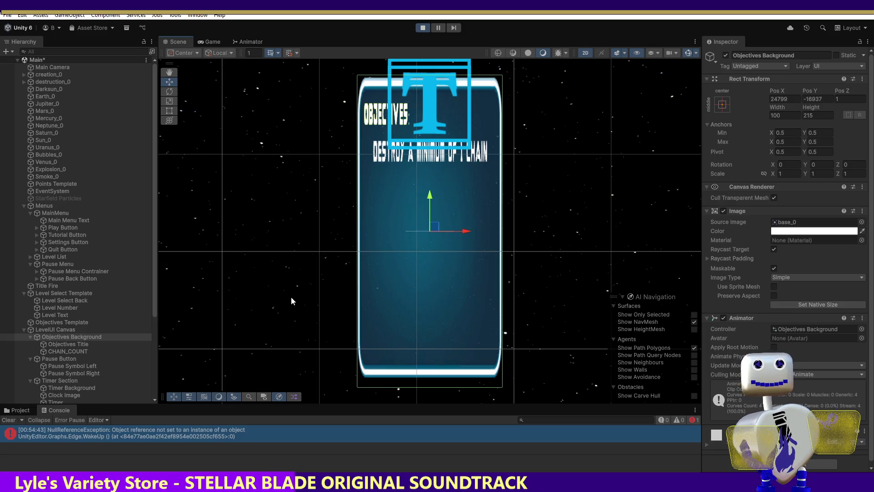
click(59, 323)
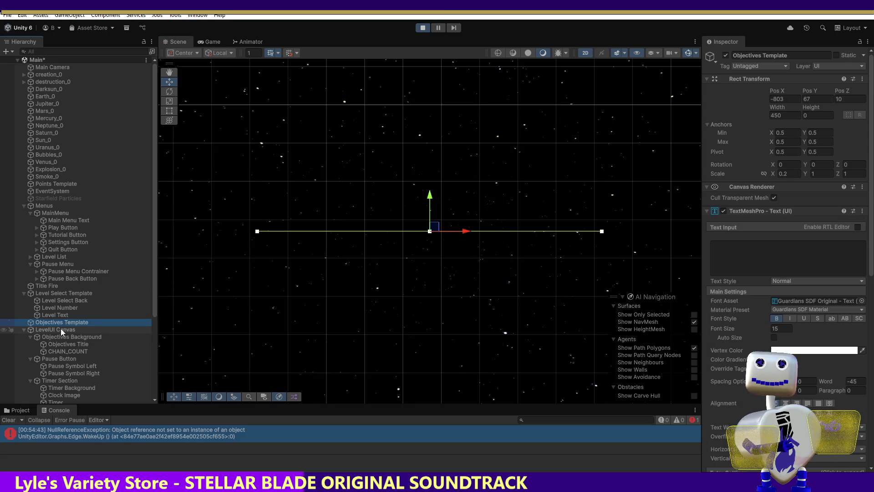
click(61, 329)
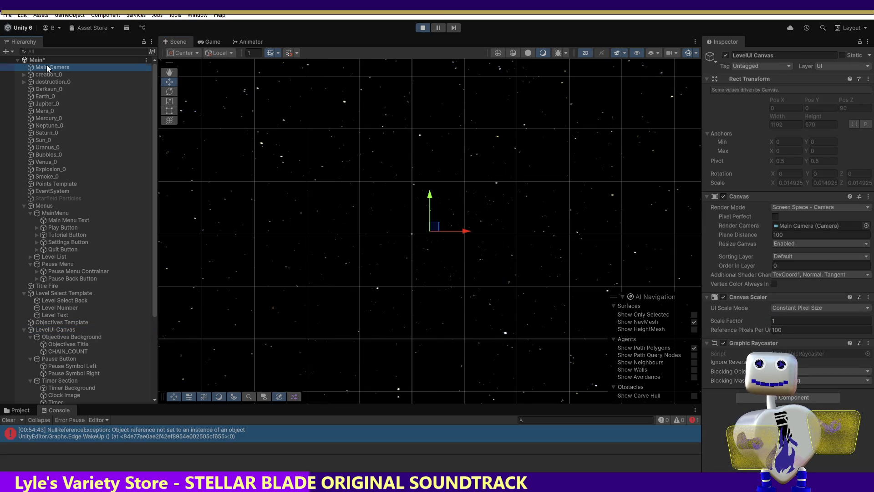
- Select the LevelUI Canvas, frame it with F in the Scene view, then enter Play mode
click(48, 67)
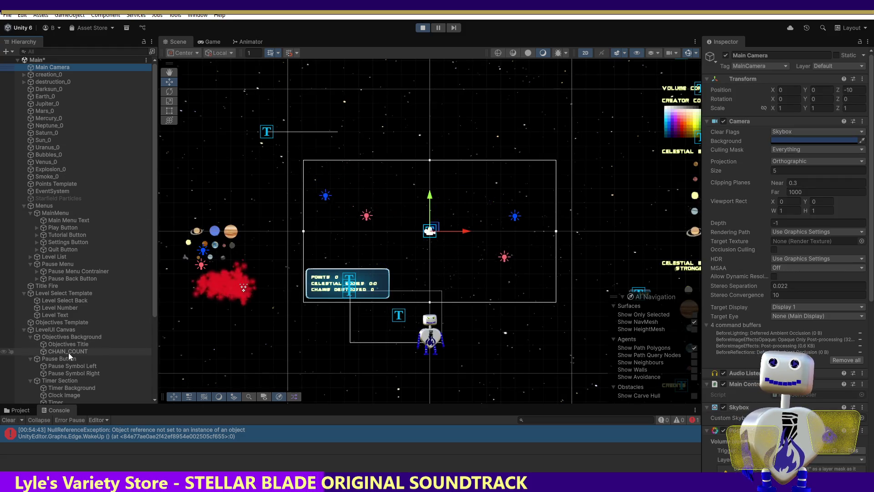
ctrl+click(59, 330)
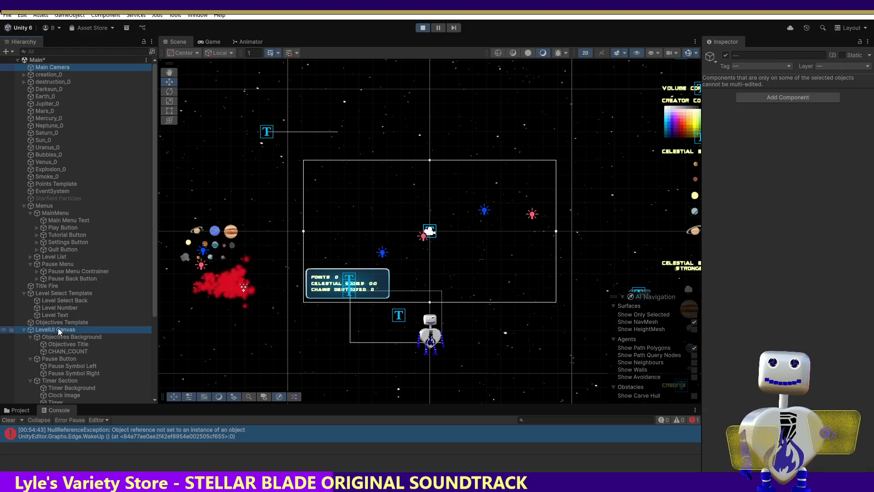
ctrl+click(59, 330)
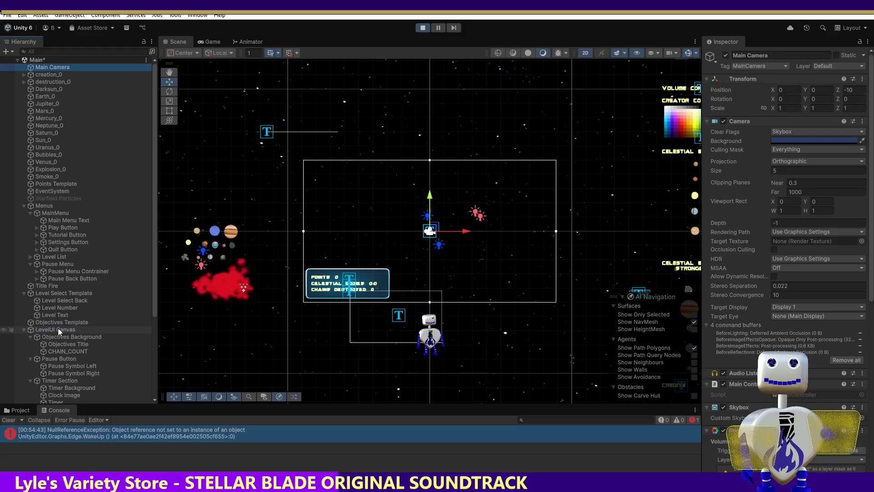
click(40, 68)
click(64, 329)
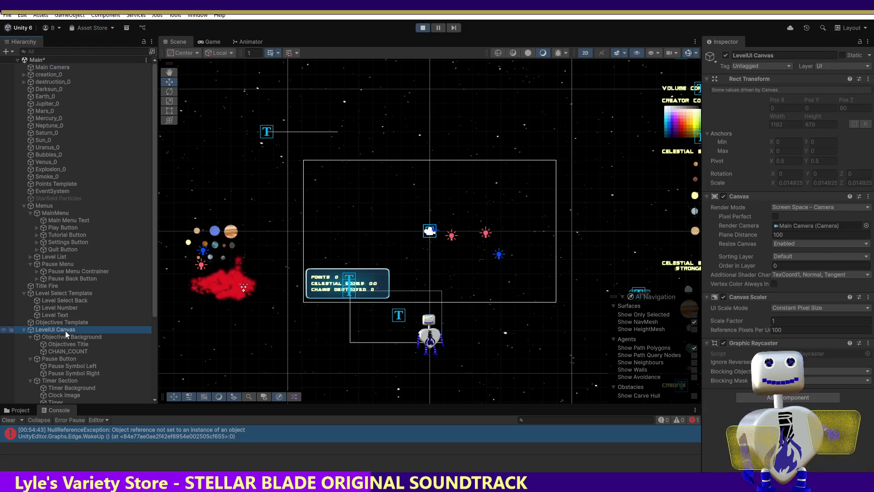
key(f)
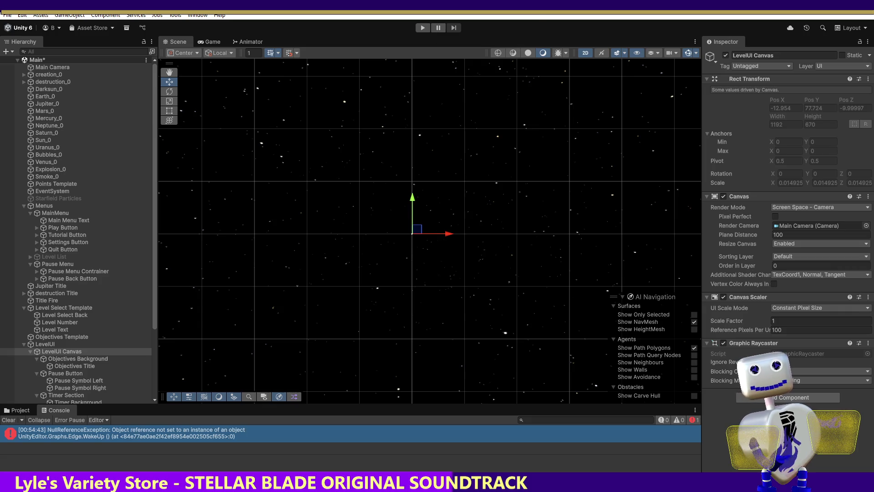
click(422, 29)
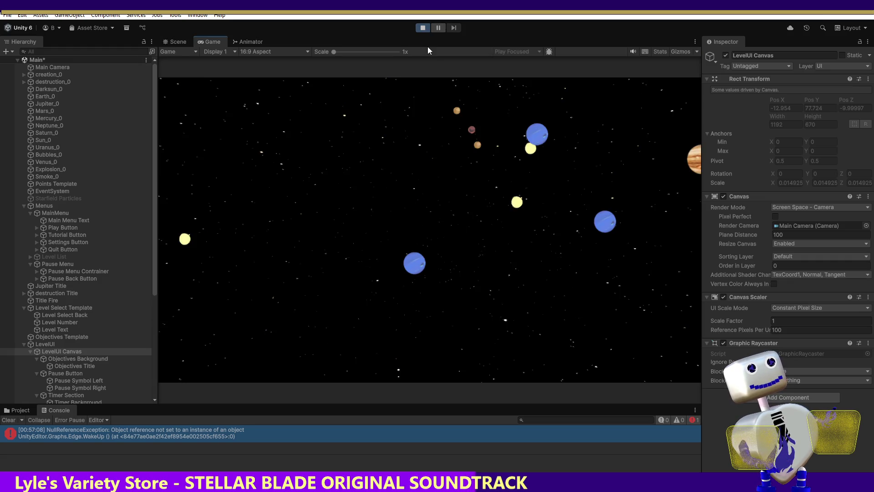
- Start a level from the main menu and inspect the raycaster blocking mask and UI objects
click(426, 202)
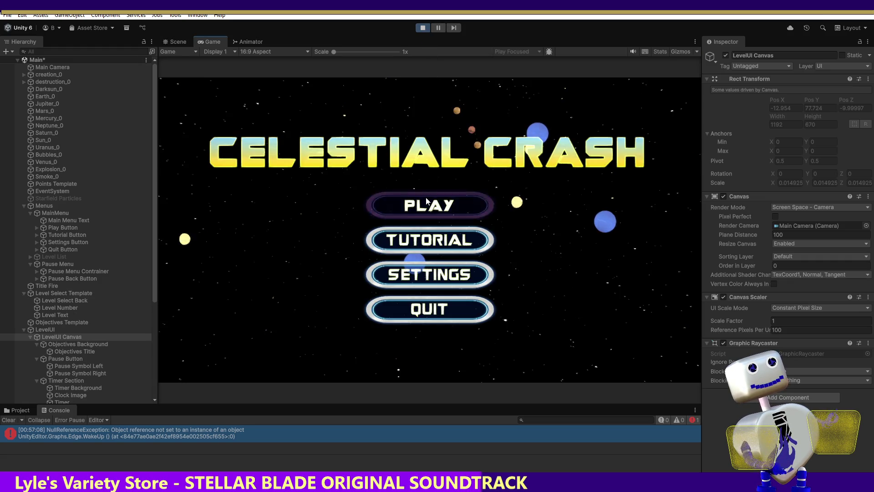
click(633, 248)
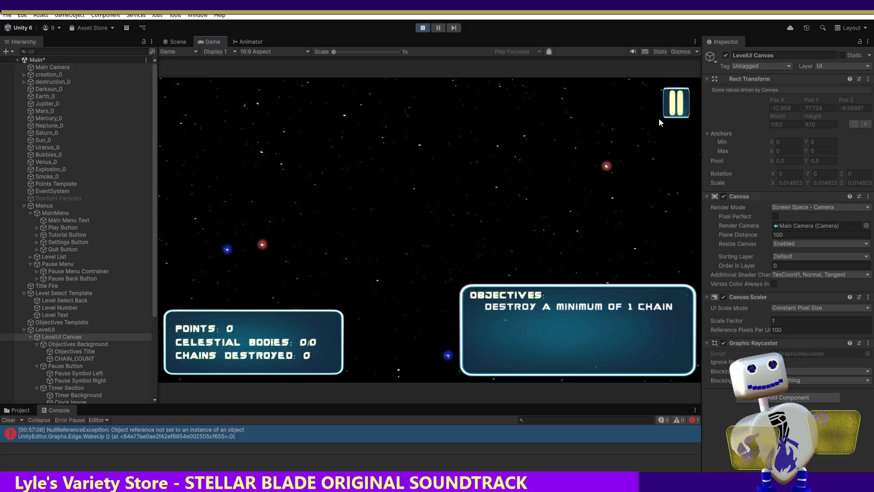
click(846, 379)
click(719, 387)
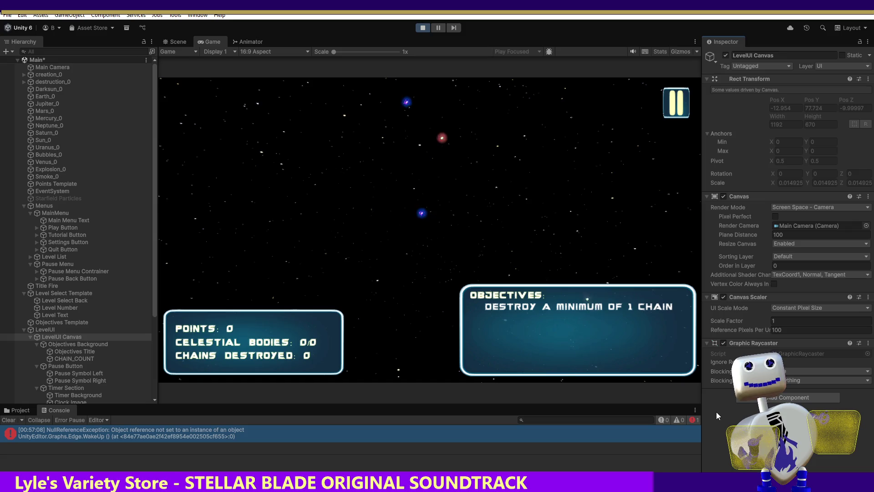
click(84, 344)
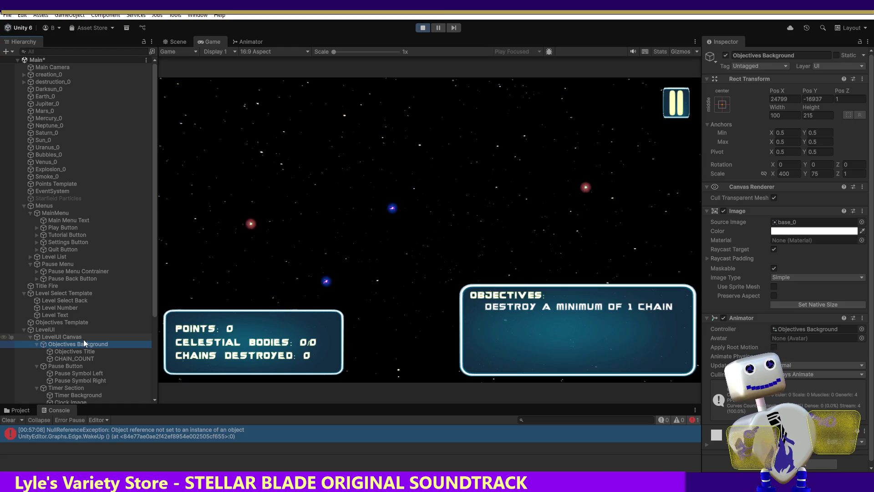
click(49, 330)
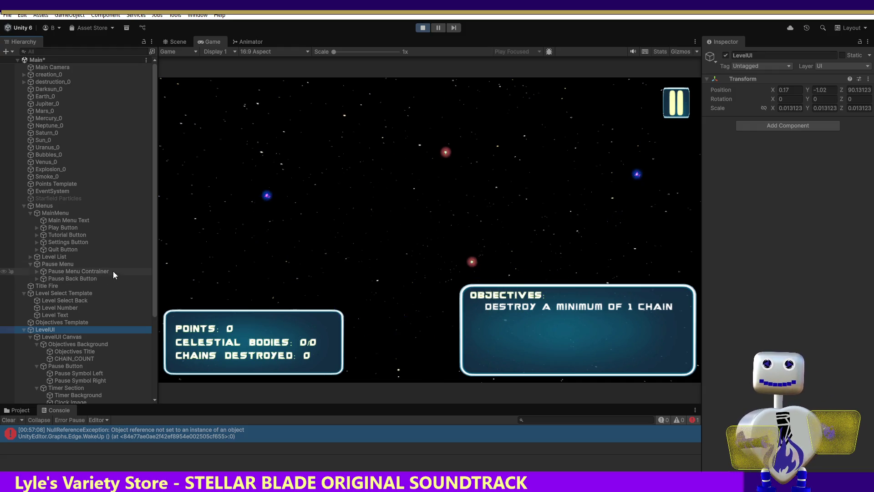
- Open the PAUSED menu with the in-game pause button, close it with BACK, then select Pause Menu
click(679, 101)
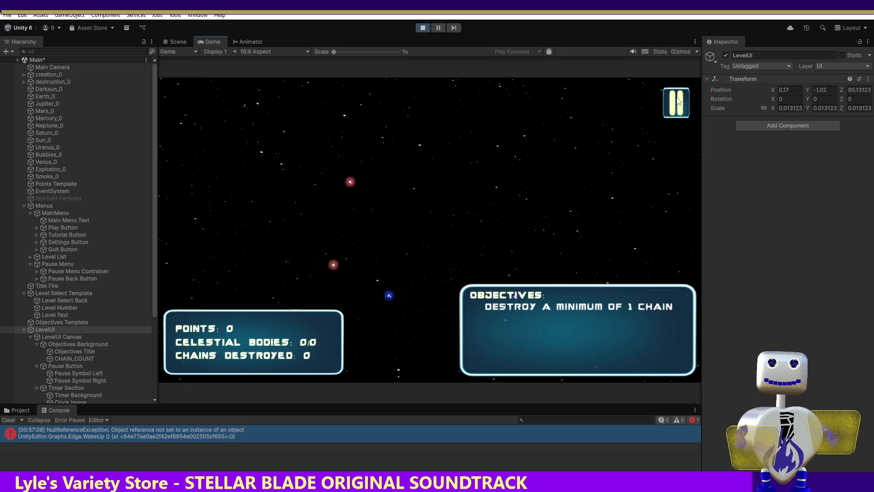
click(678, 98)
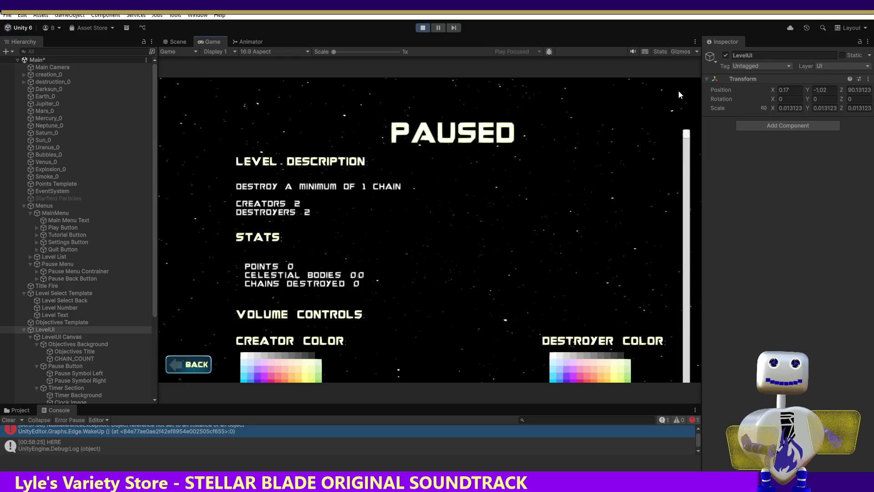
click(184, 370)
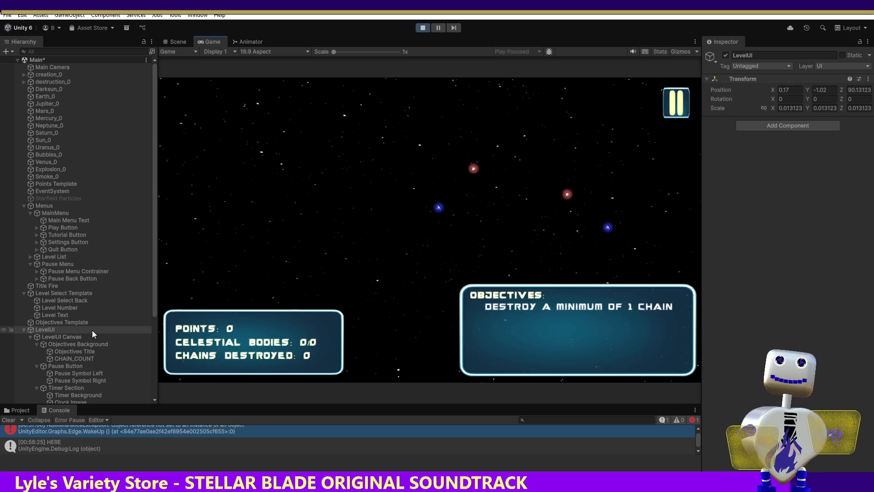
click(66, 265)
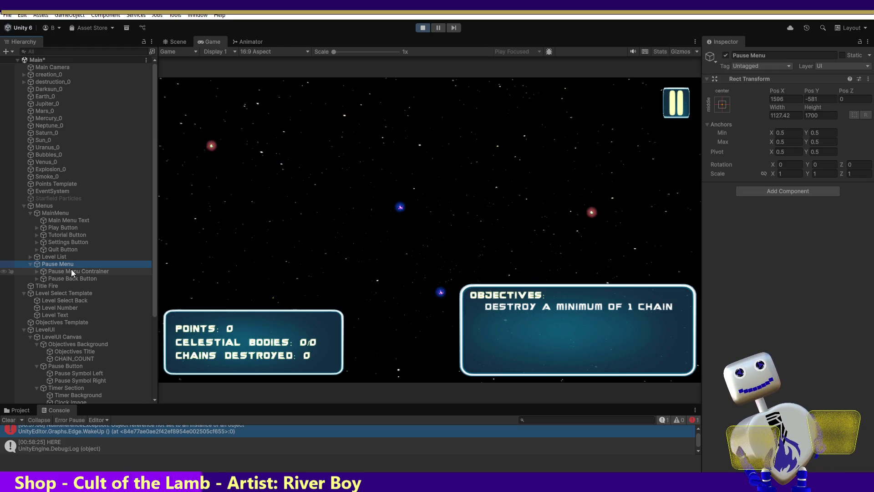
click(65, 366)
- Set the Pause Button's Pos X to 4, leaving Pos Y at 21166
click(794, 101)
drag(793, 101, 758, 99)
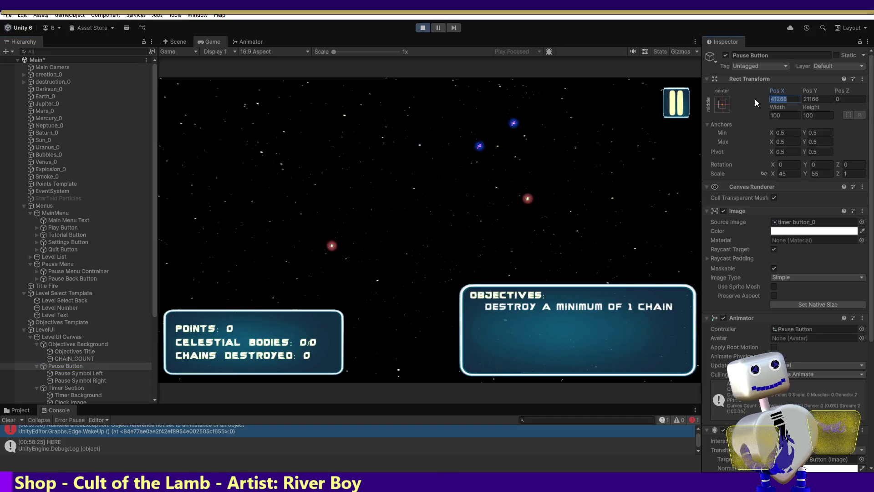
text(4)
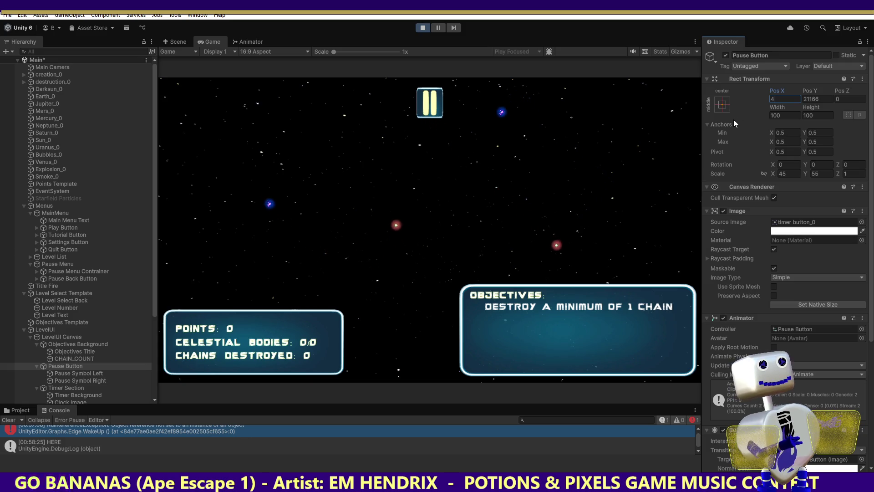
click(829, 107)
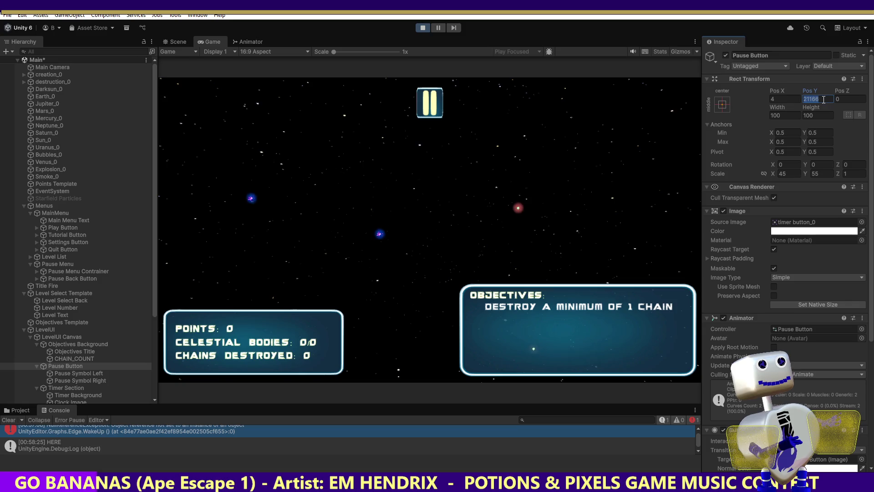
text(4)
click(818, 115)
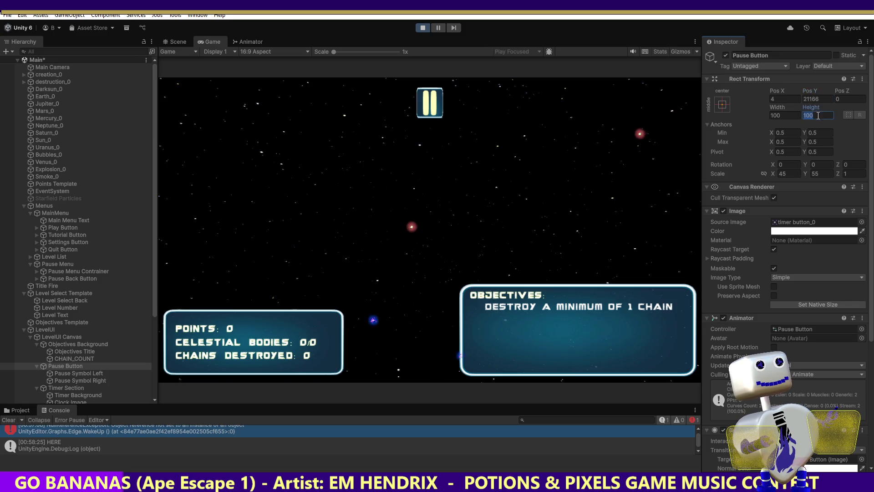
click(821, 98)
text(4)
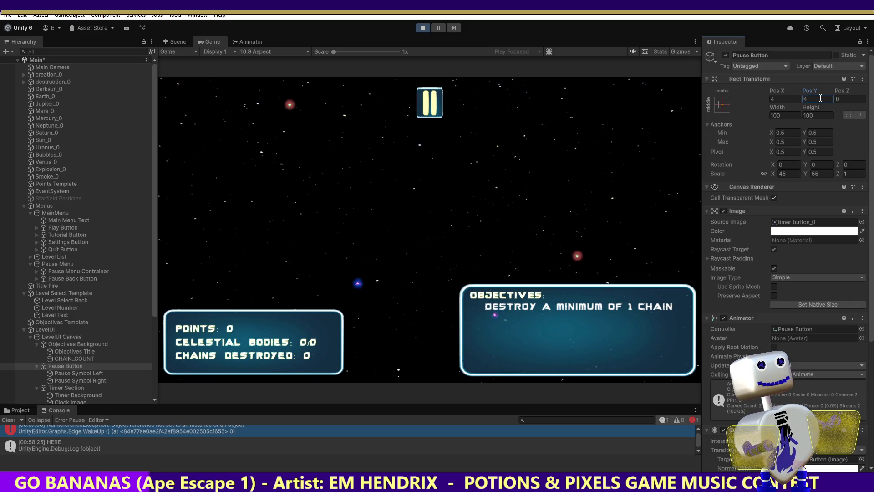
click(818, 116)
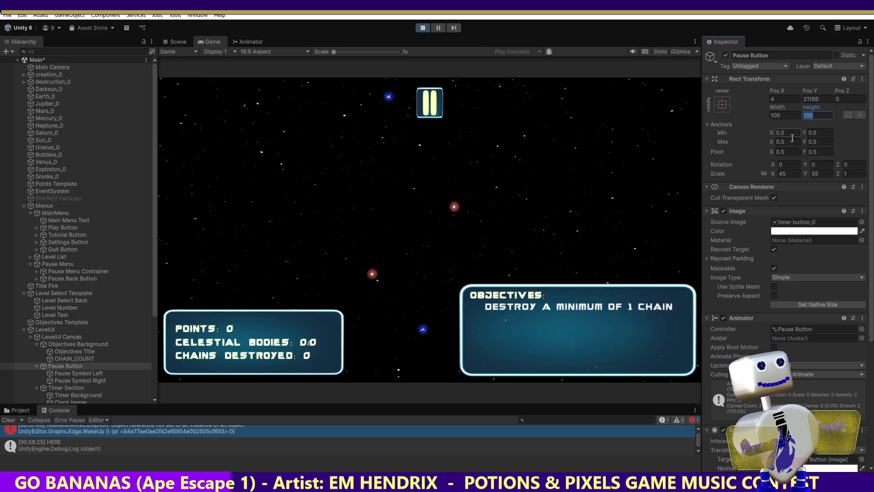
- Shrink the Pause Button's scale to 4 by 4
click(791, 173)
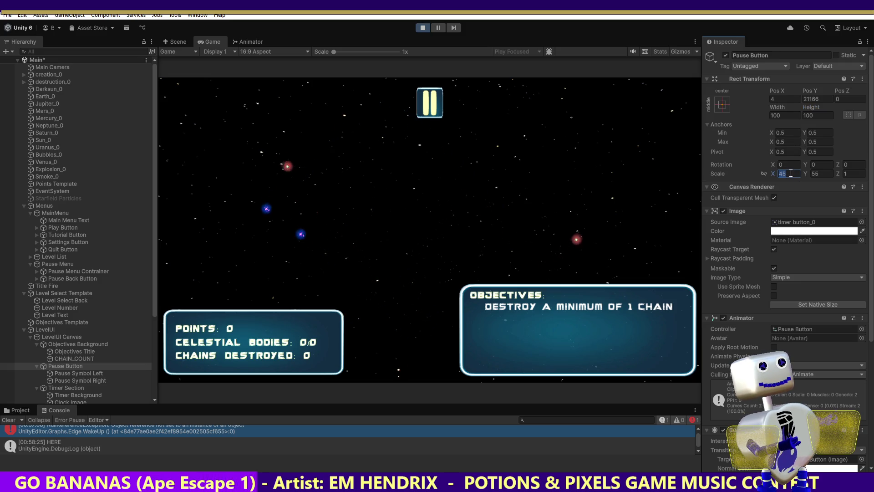
text(4)
click(819, 173)
text(4)
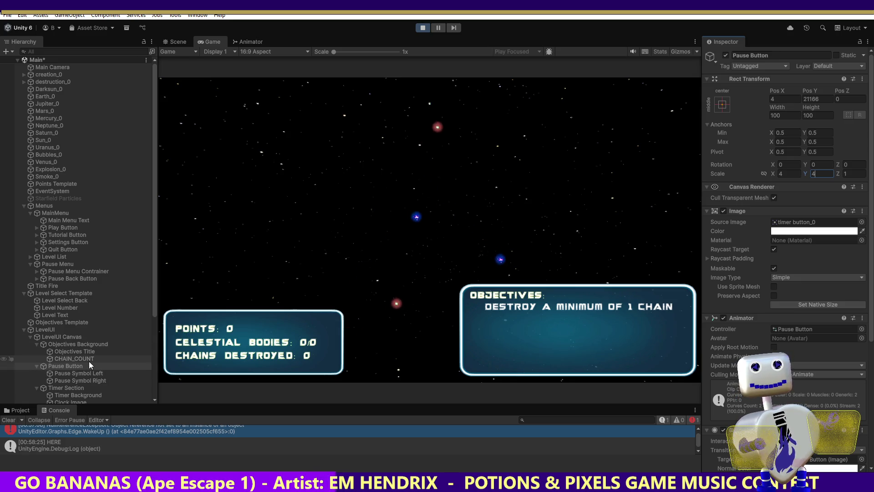
click(67, 337)
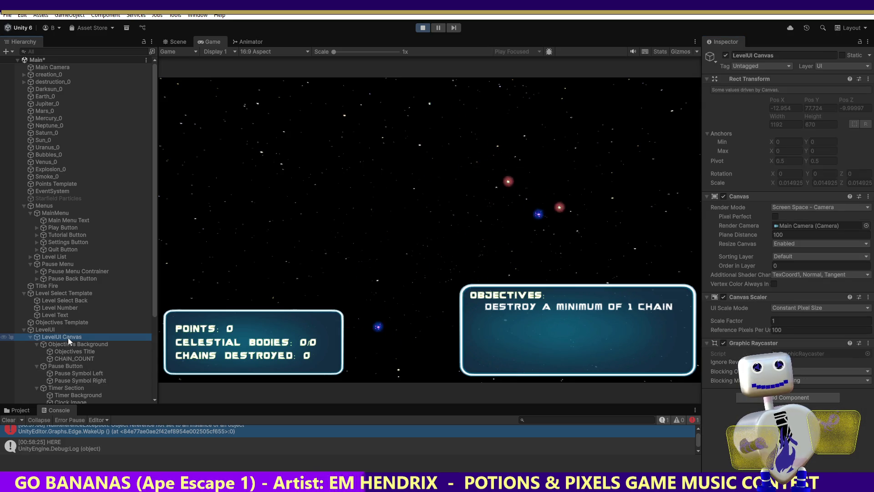
- Set LevelUI's X scale to 0.2
click(46, 330)
click(781, 109)
text(.2)
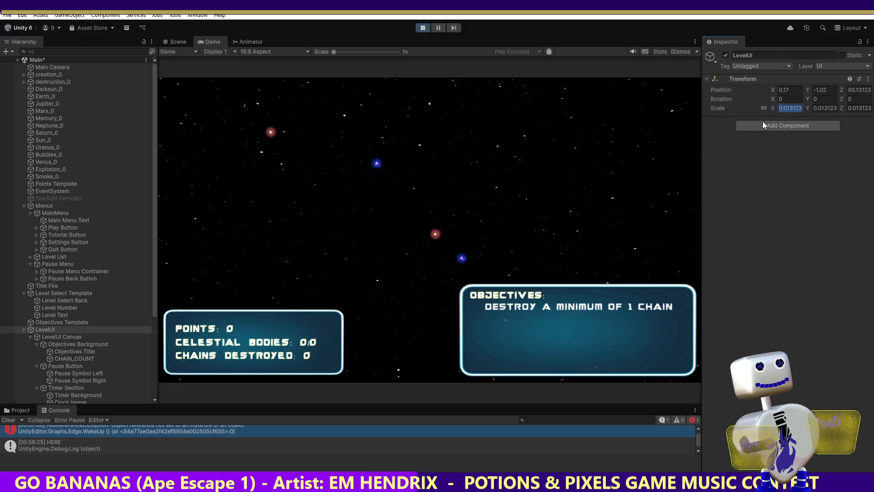
click(420, 103)
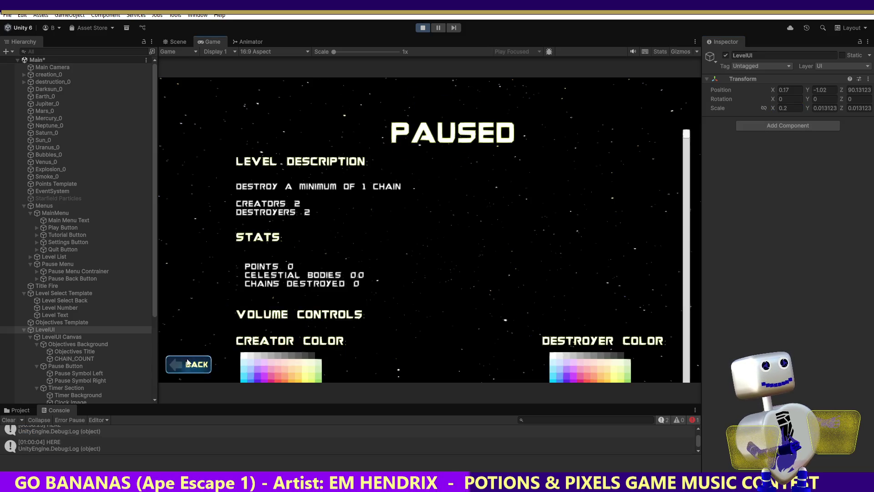
- Toggle the PAUSED menu open and closed several times in the running game
click(188, 363)
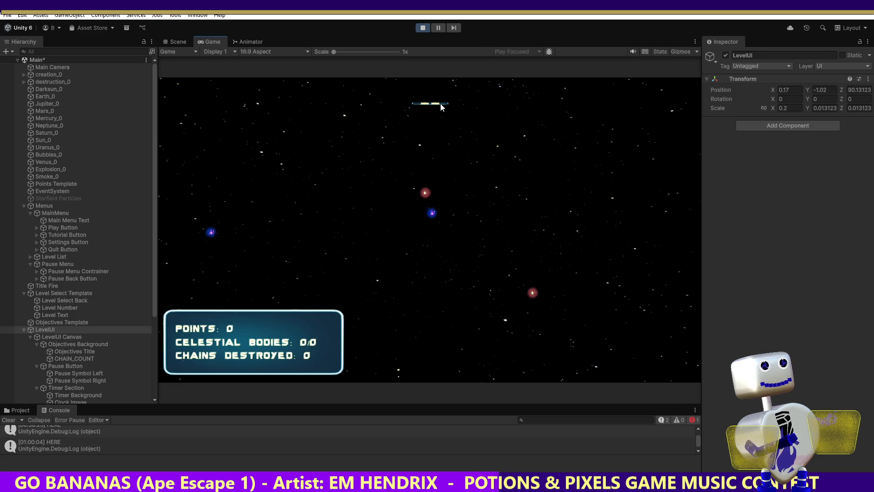
click(442, 104)
click(177, 369)
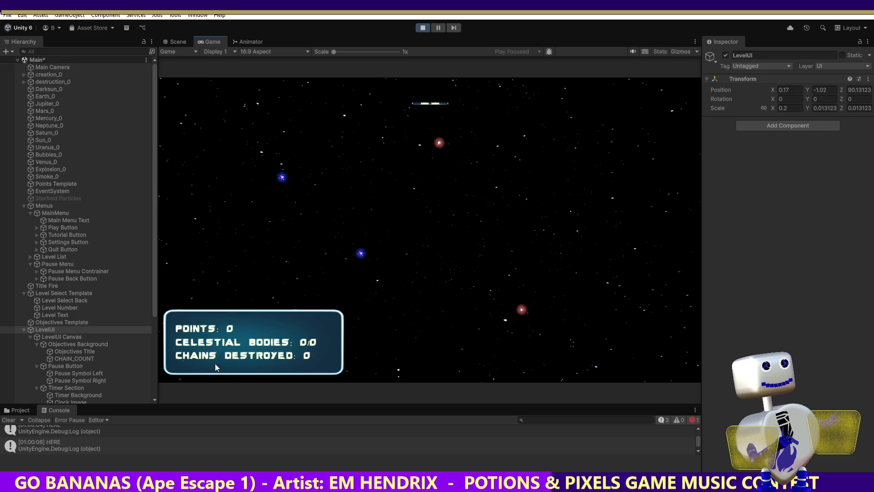
click(446, 106)
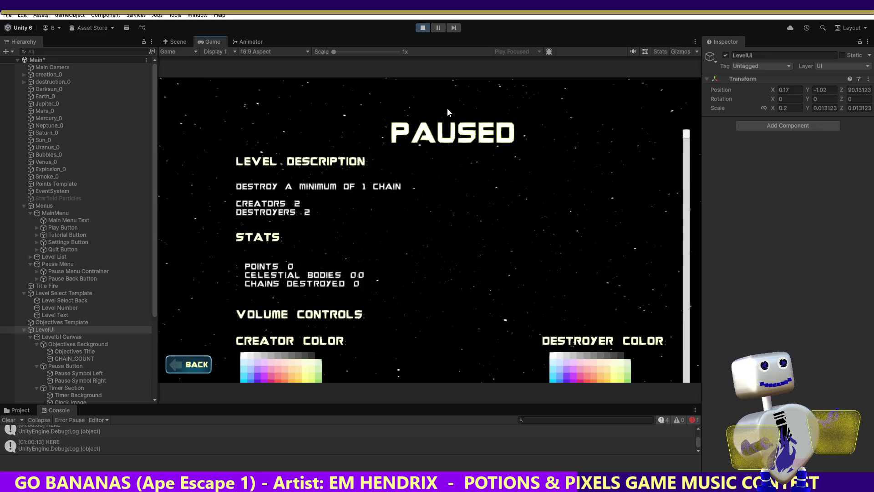
click(181, 365)
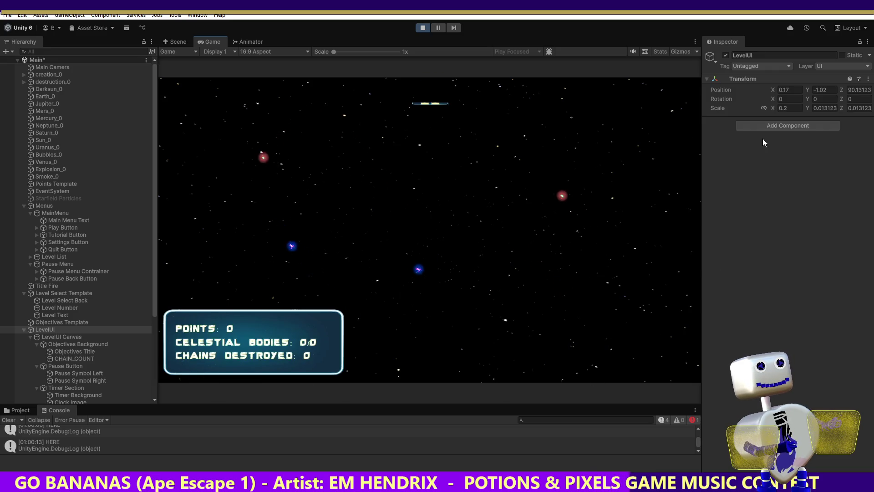
- Set LevelUI's Y scale to 0.2
click(822, 108)
text(.2)
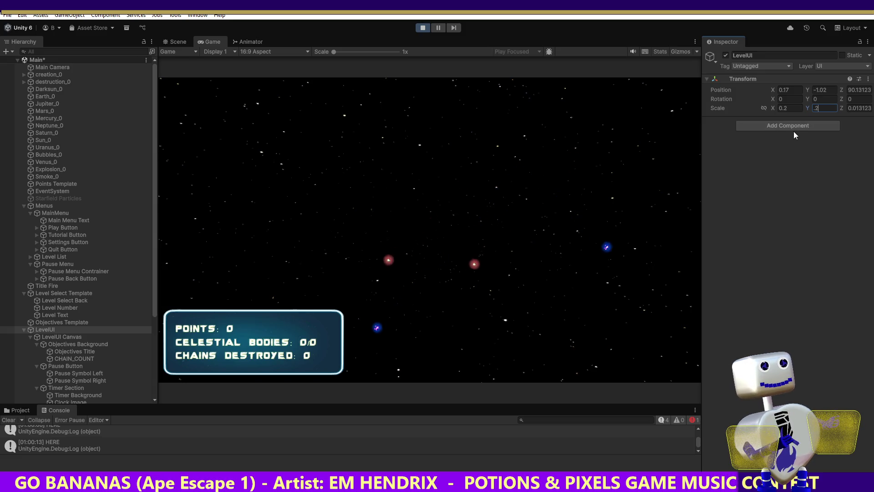
click(863, 109)
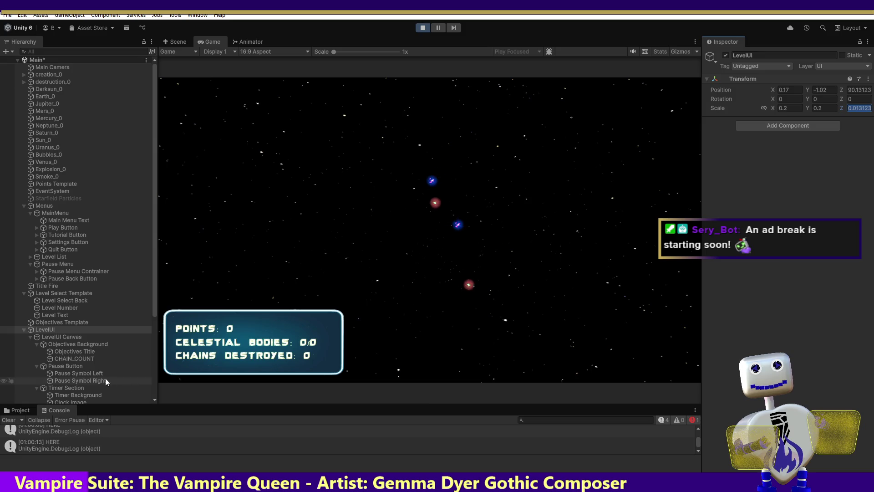
- Review the LevelUI Canvas settings, reselect LevelUI, and switch to Visual Studio
click(77, 337)
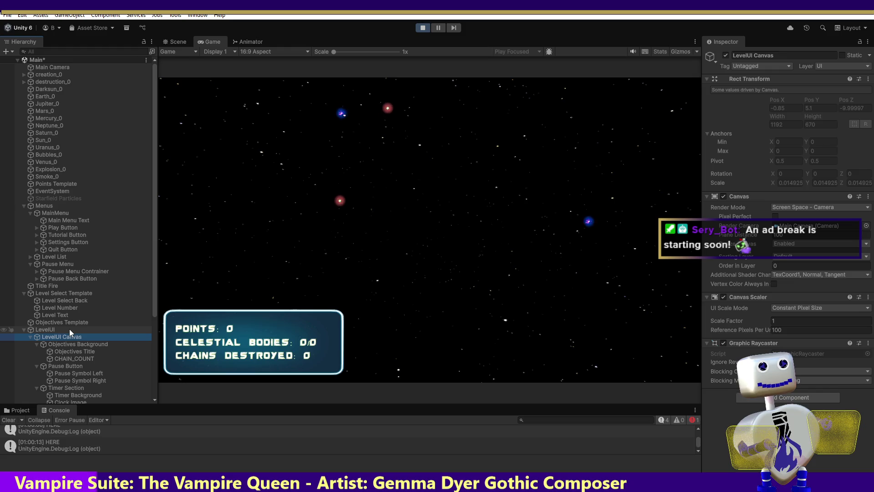
click(56, 330)
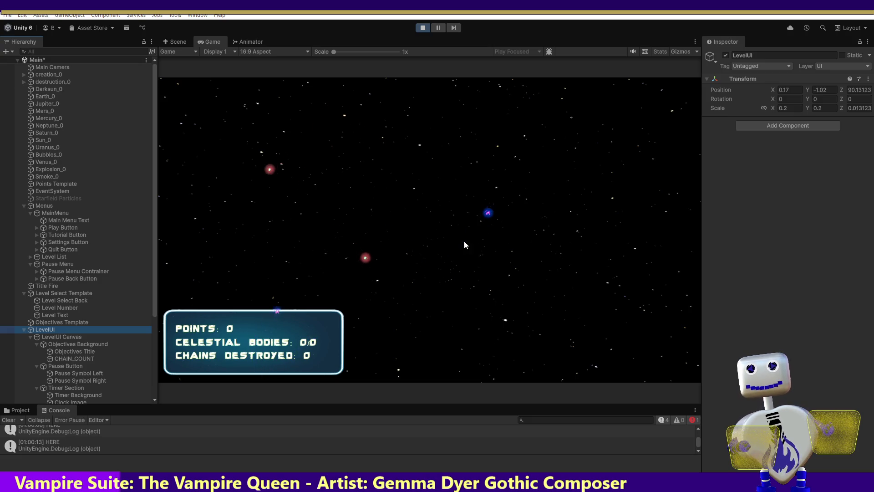
key(alt+Tab)
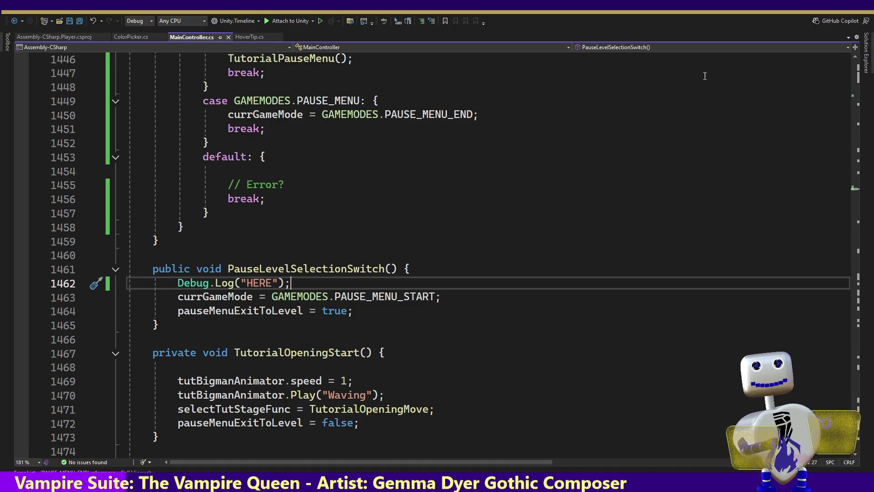
- Delete the HERE Debug.Log line from PauseLevelSelectionSwitch
drag(424, 278, 425, 271)
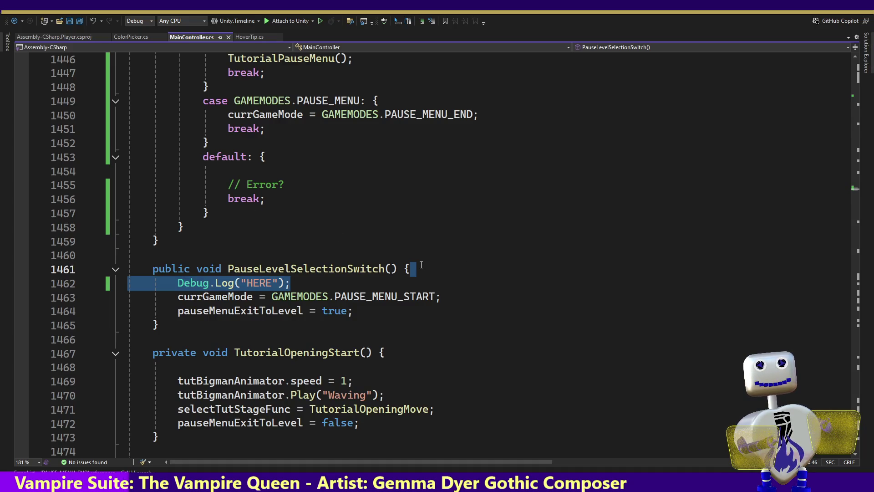
key(BackSpace)
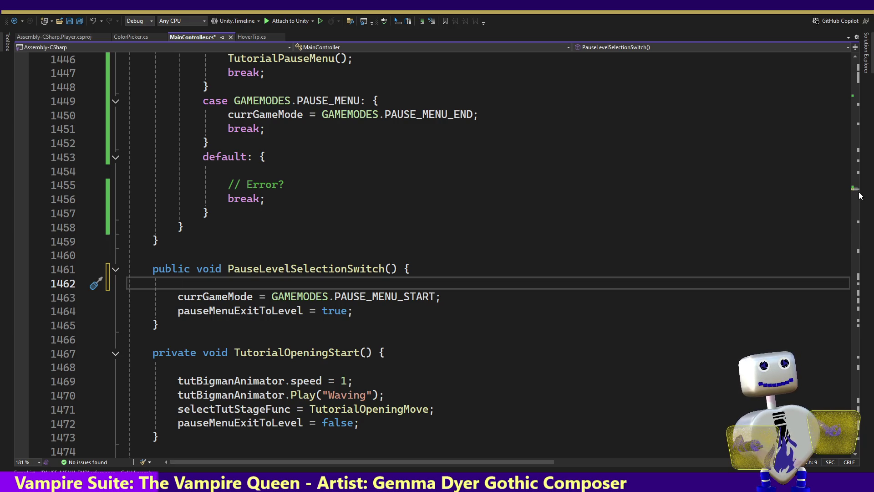
scroll(860, 193, up, 3)
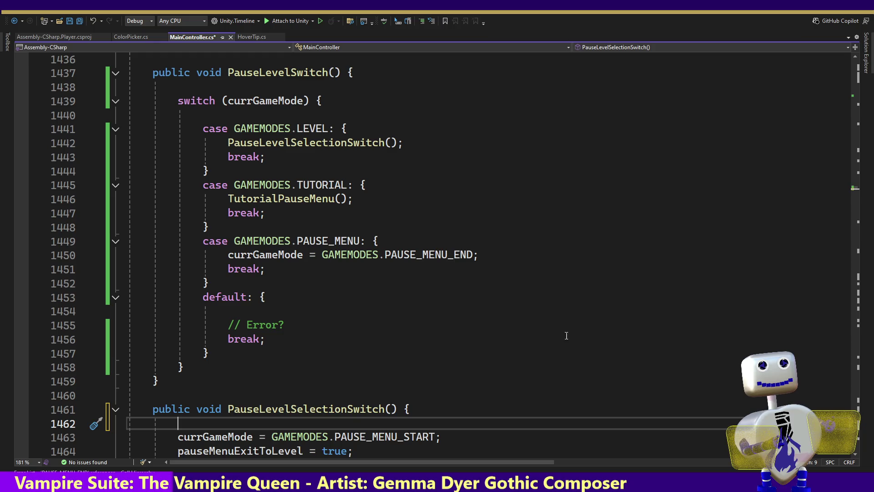
- Search for levelui and find all references to the MAINLEVELUIMOVESPEED constant
key(ctrl+f)
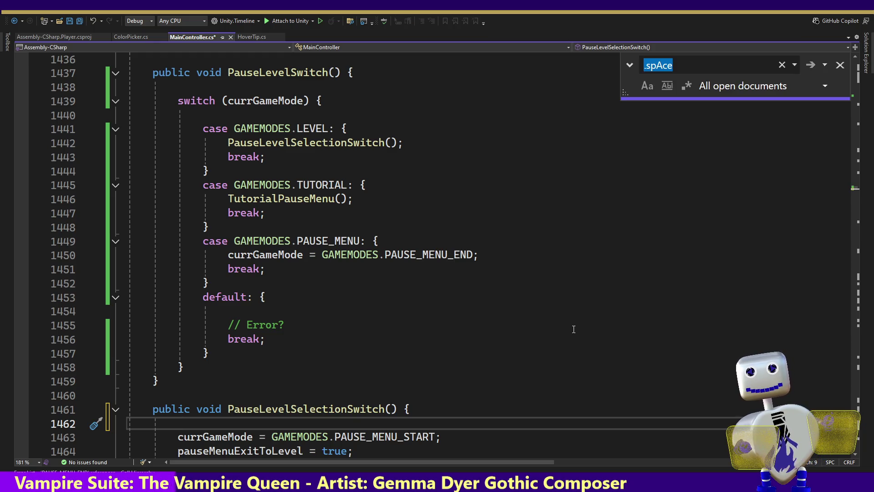
text(levelui)
key(Return)
key(Return)
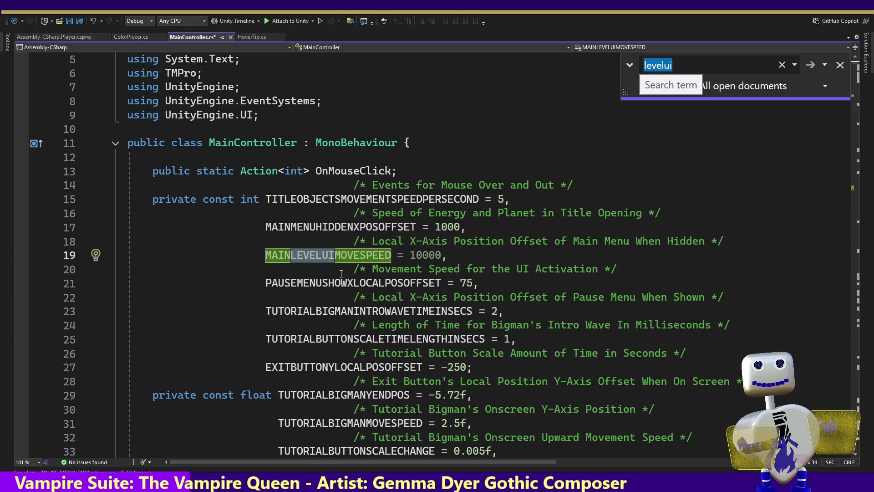
double_click(343, 258)
key(ctrl+f)
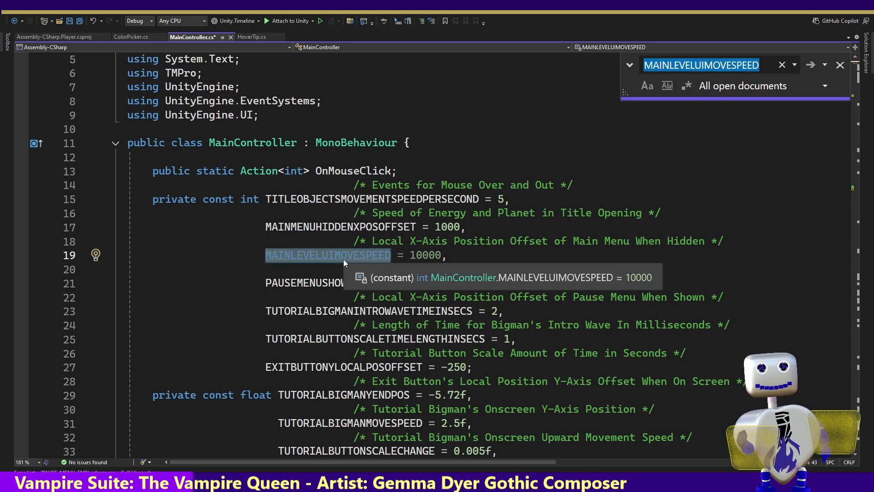
key(Return)
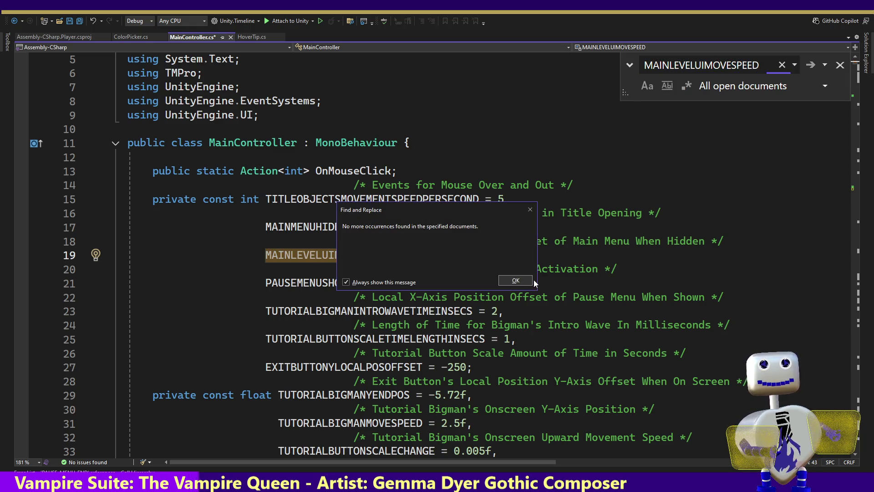
click(530, 280)
right_click(348, 254)
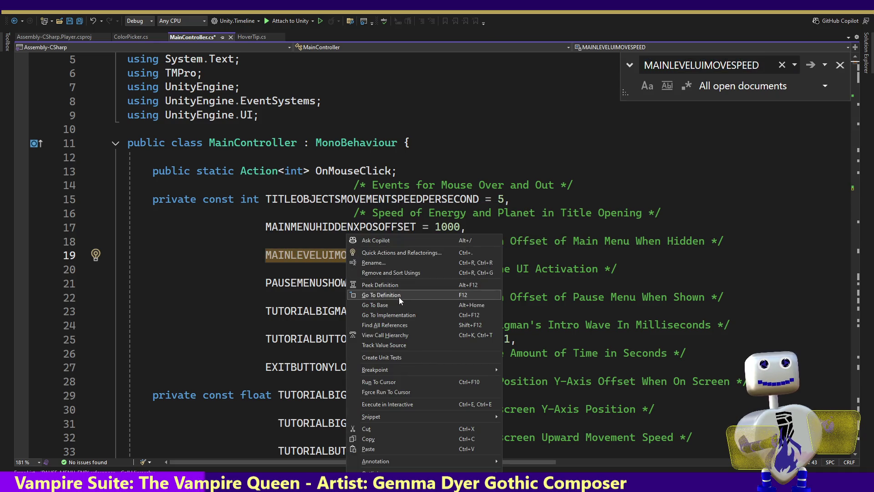
click(397, 324)
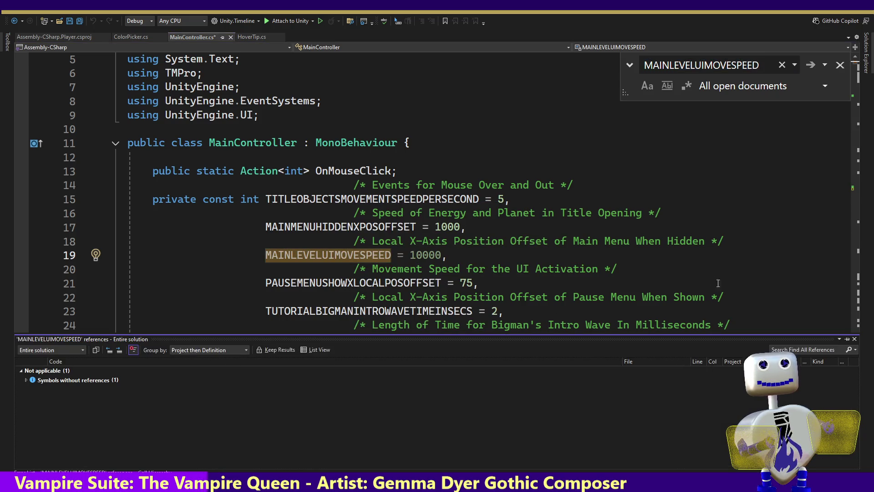
- Delete the unused MAINLEVELUIMOVESPEED declaration and its comment, then return to Unity
drag(664, 268, 726, 246)
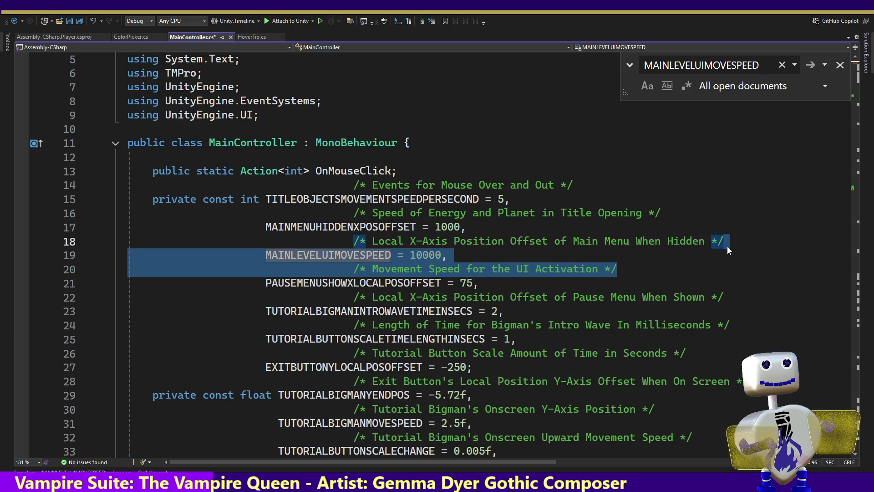
key(Delete)
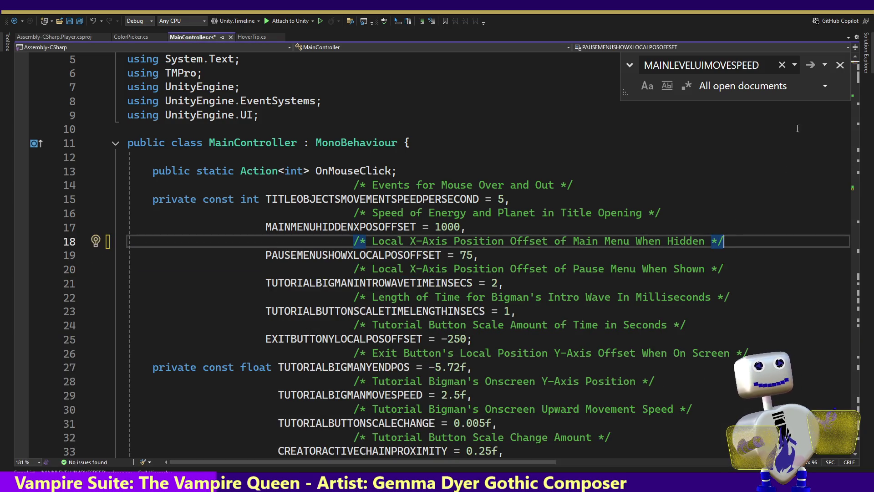
click(839, 65)
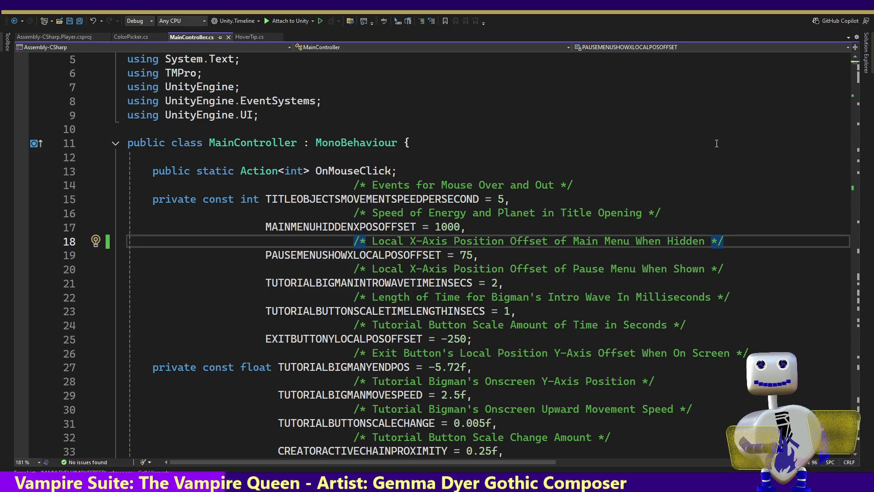
key(alt+Tab)
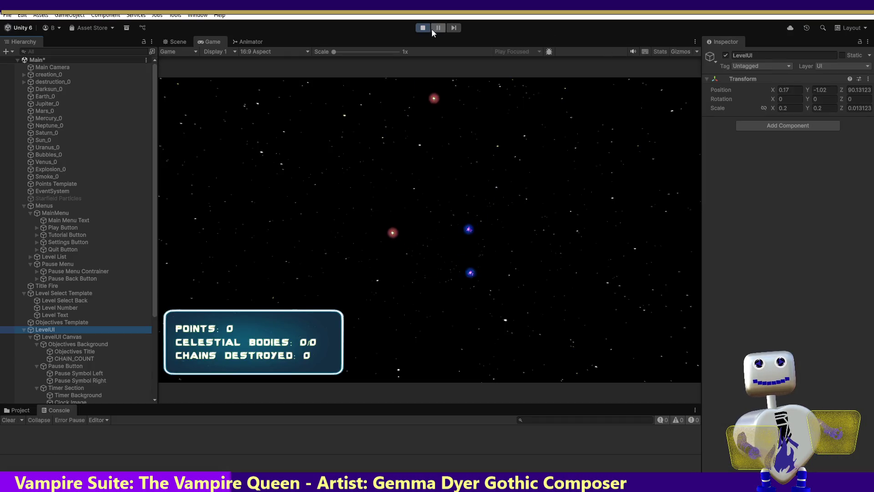
- Stop play mode, check the Celestial Crash title screen, and inspect Objectives Background
click(428, 29)
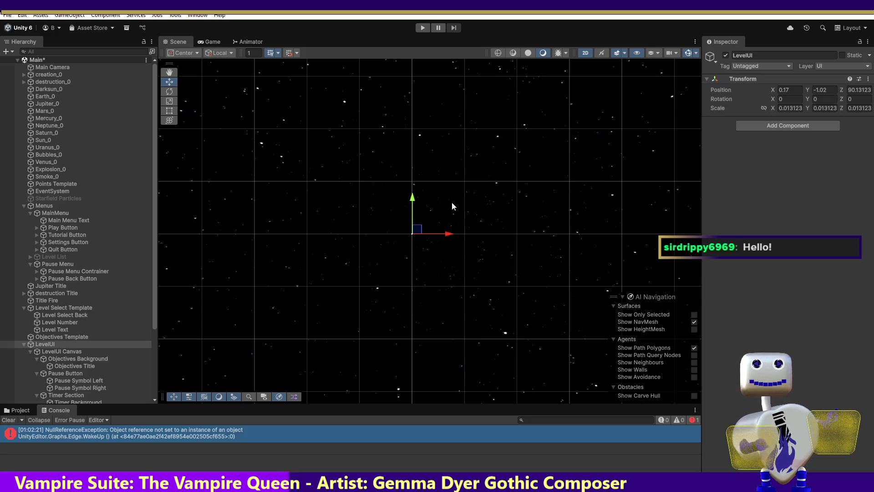
key(ctrl+2)
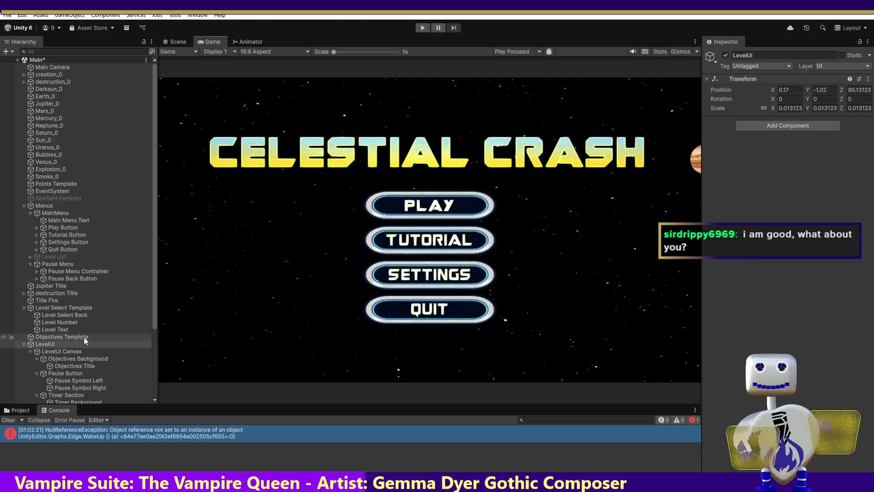
click(88, 358)
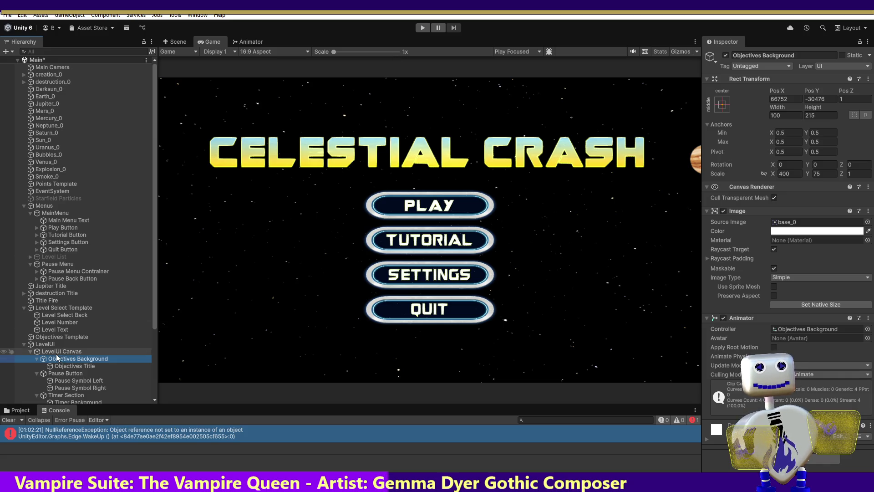
- Reselect LevelUI and show the LevelUI Canvas layout in the Scene view
click(46, 344)
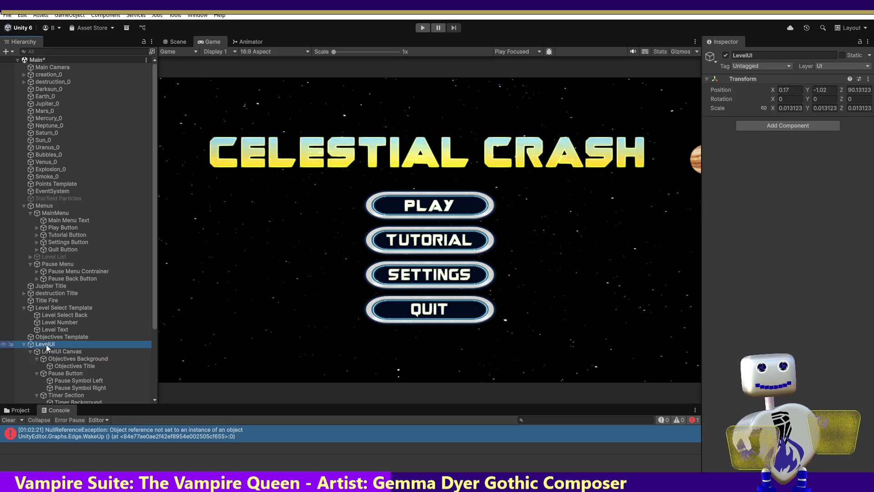
click(169, 42)
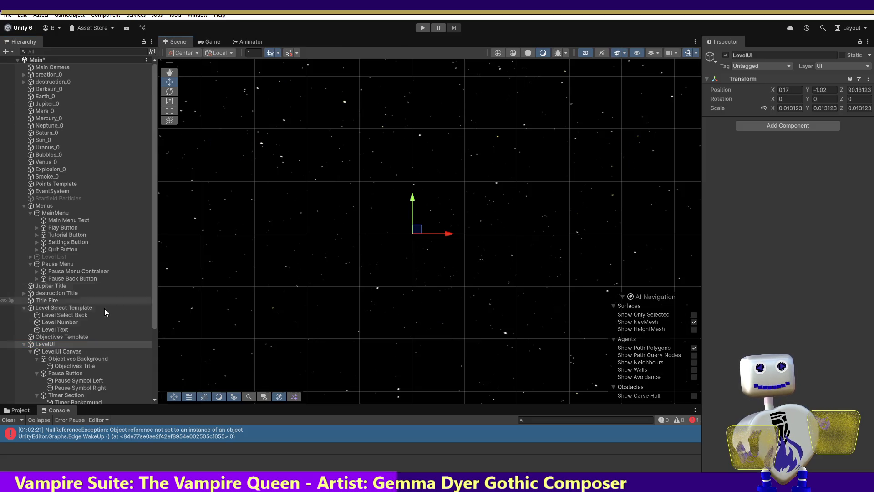
click(50, 351)
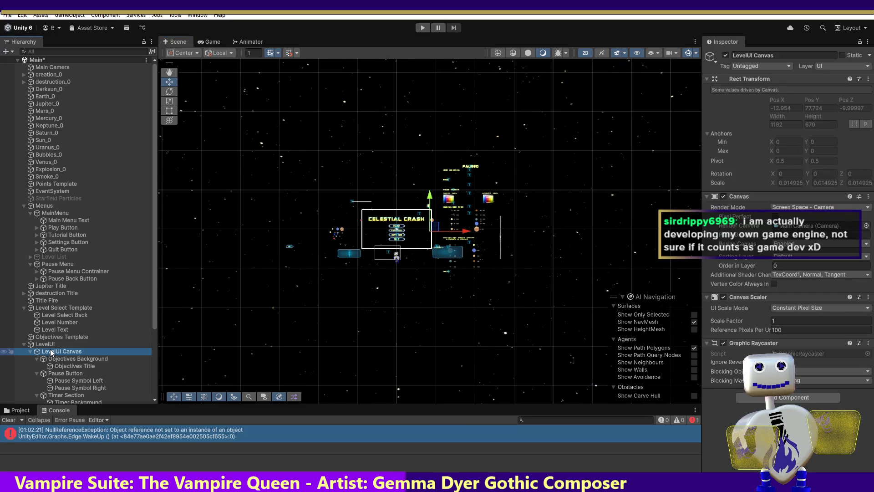
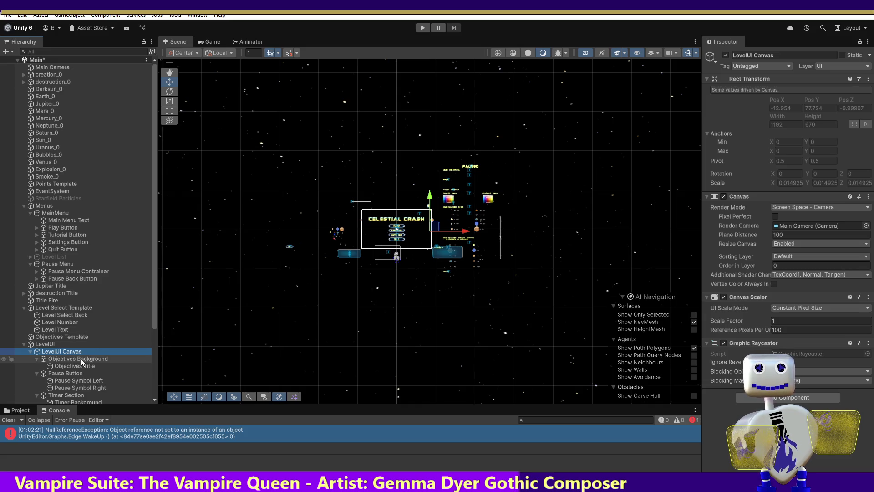
- Frame the Objectives Background panel in the Scene view, then select the LevelUI Canvas
double_click(55, 359)
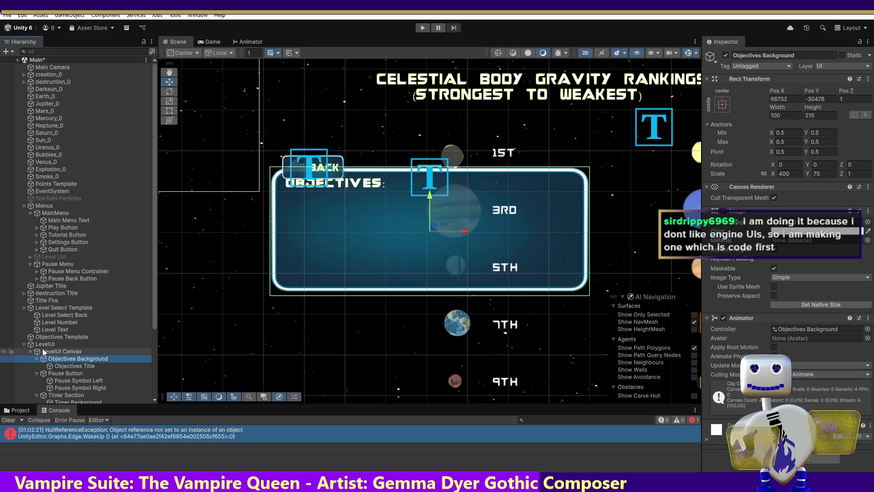
drag(45, 354, 41, 345)
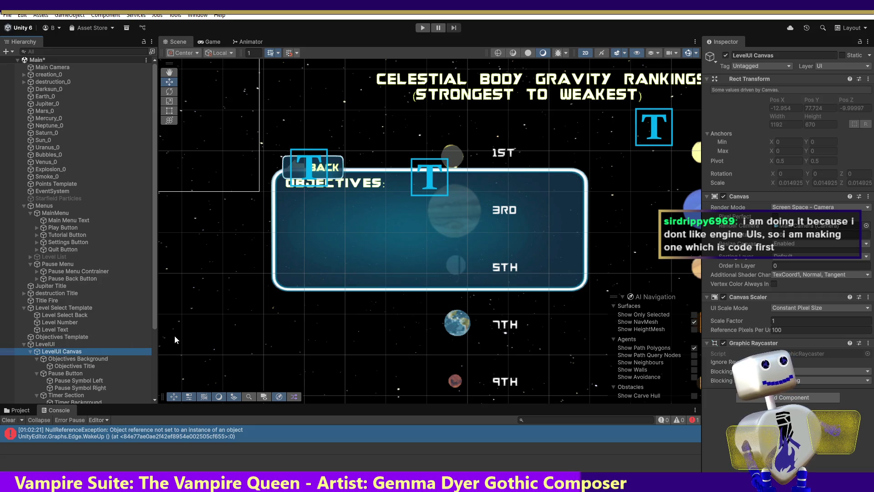
click(45, 346)
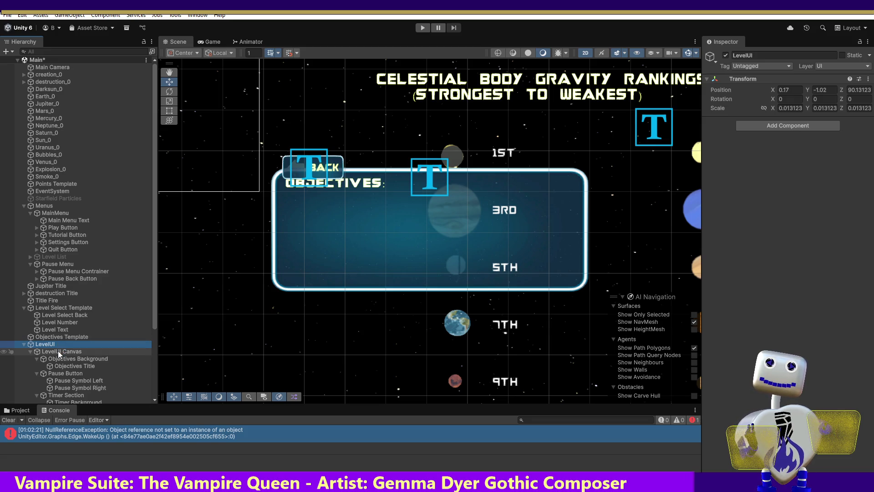
click(58, 348)
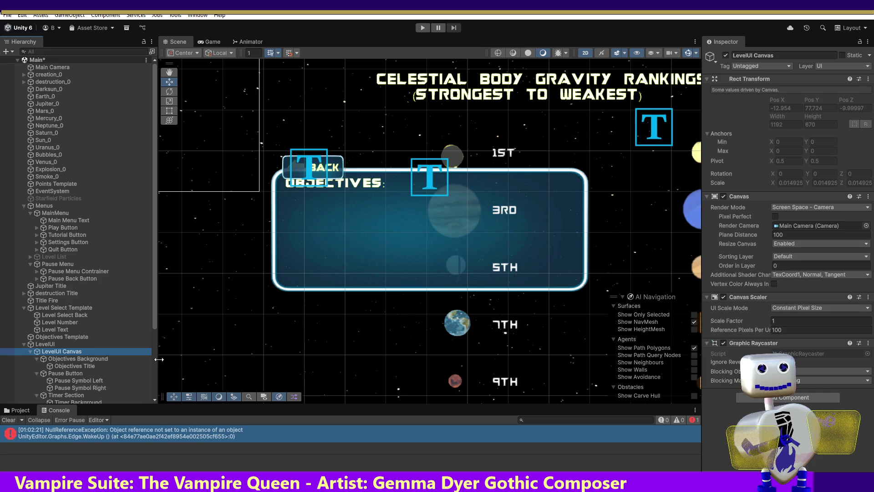
- Set the Objectives Background's Rect Transform scale X and Y to 0
click(95, 358)
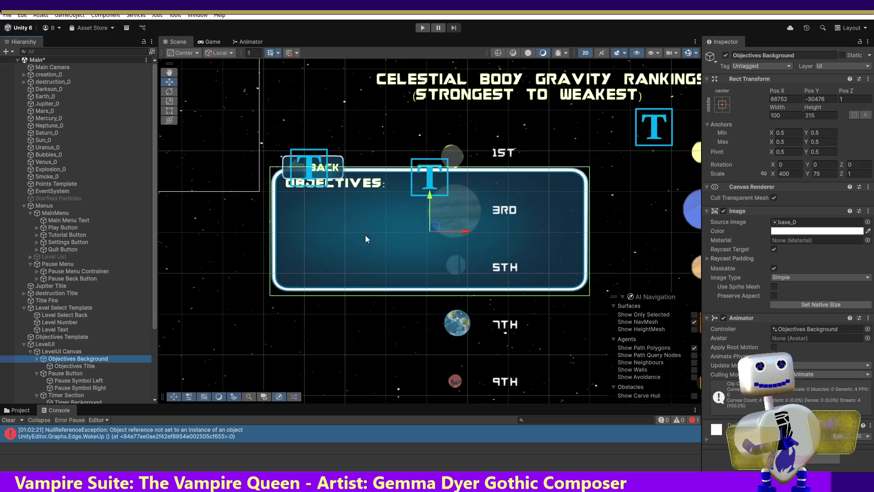
click(791, 173)
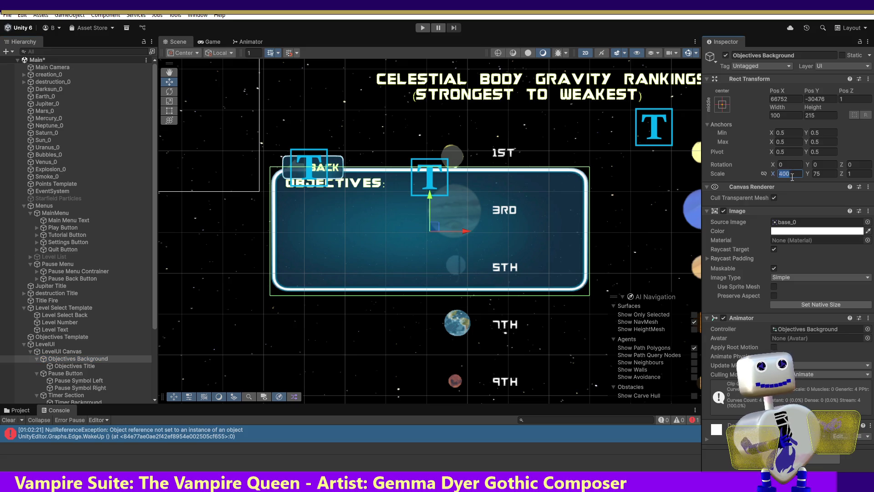
text(0)
click(830, 173)
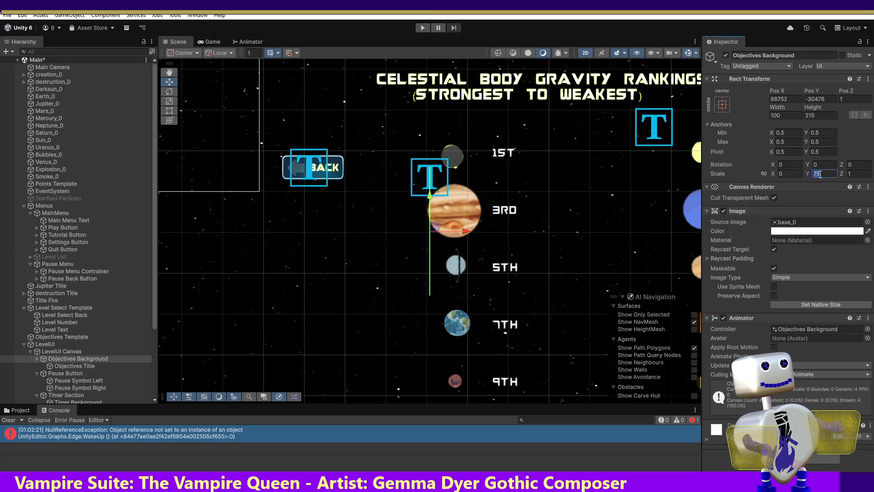
text(0)
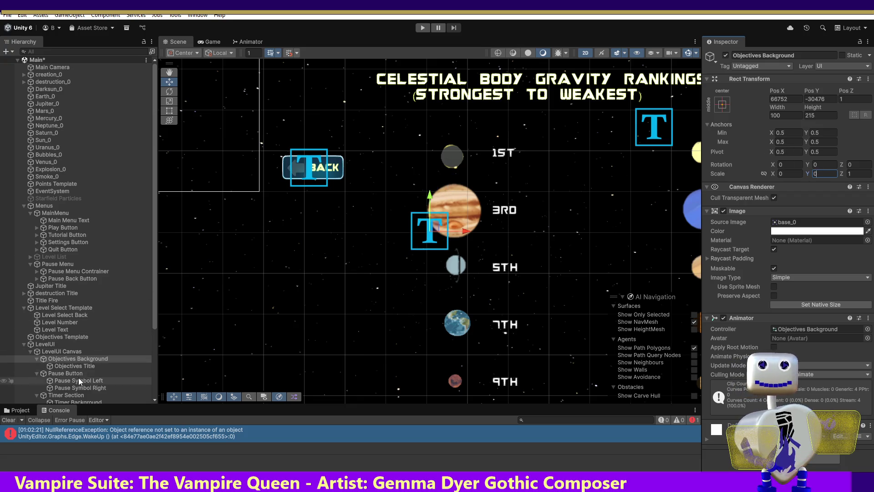
- Select the Pause Button and start entering a new X scale to replace 45
click(76, 376)
click(789, 173)
text(0)
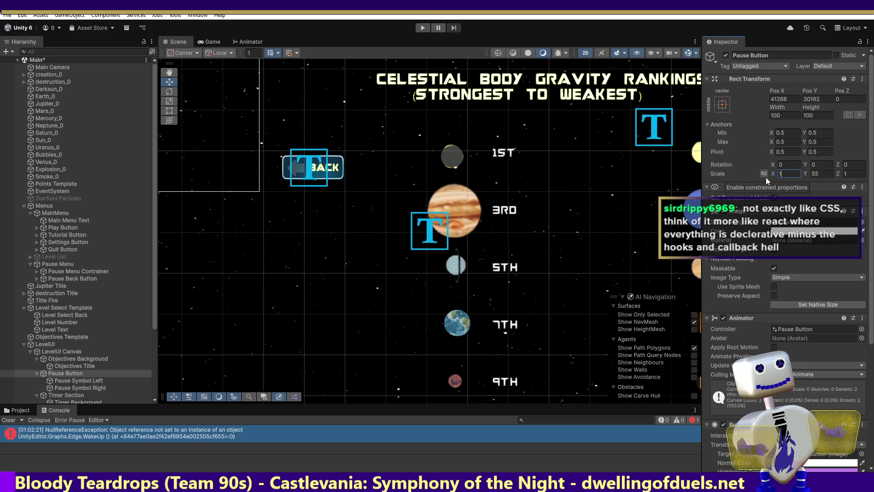
- Change the Pause Button's Y scale from 55 to 1
click(816, 173)
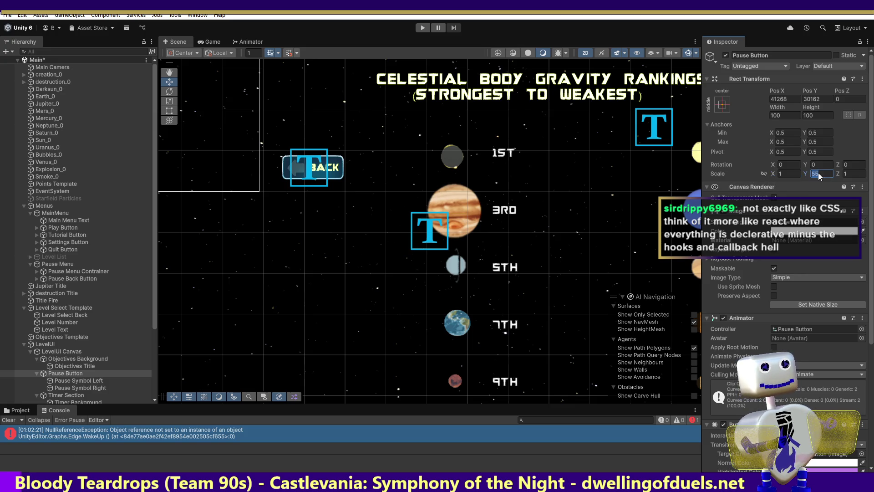
text(1)
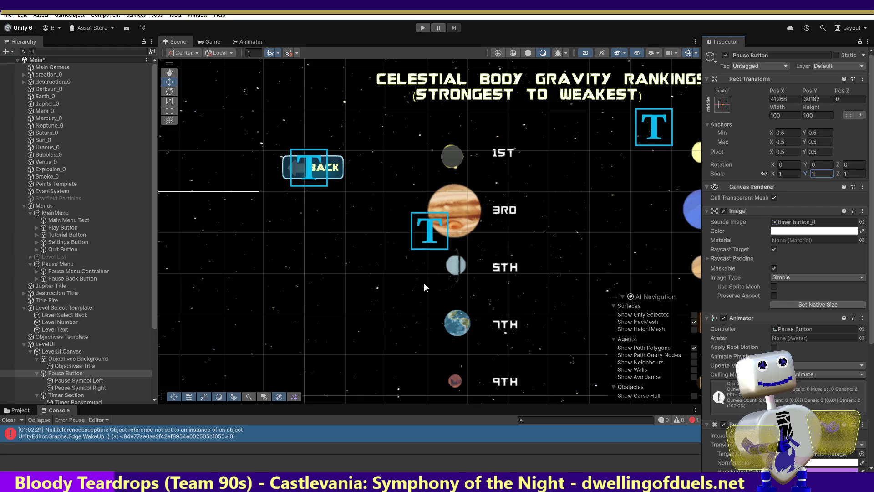
- Set the LevelUI parent object's Transform scale to 1 on X, Y and Z
click(56, 352)
click(45, 344)
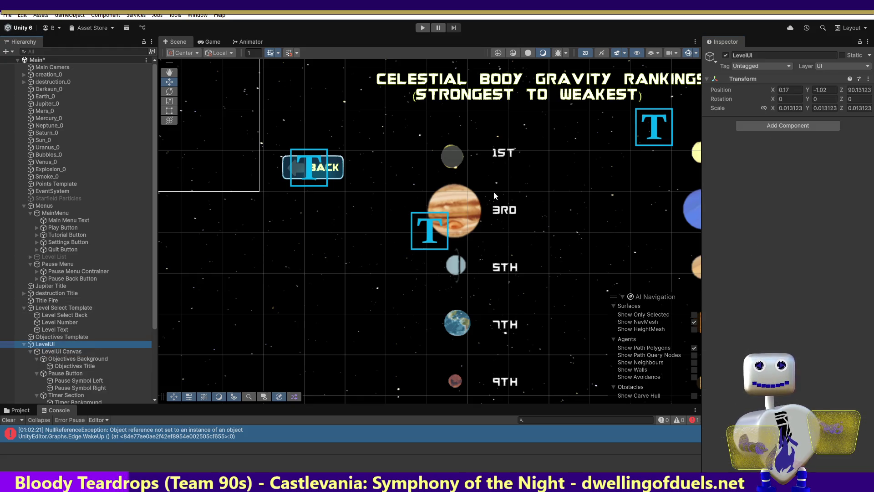
click(790, 107)
text(1)
click(818, 107)
text(1)
click(852, 110)
text(1)
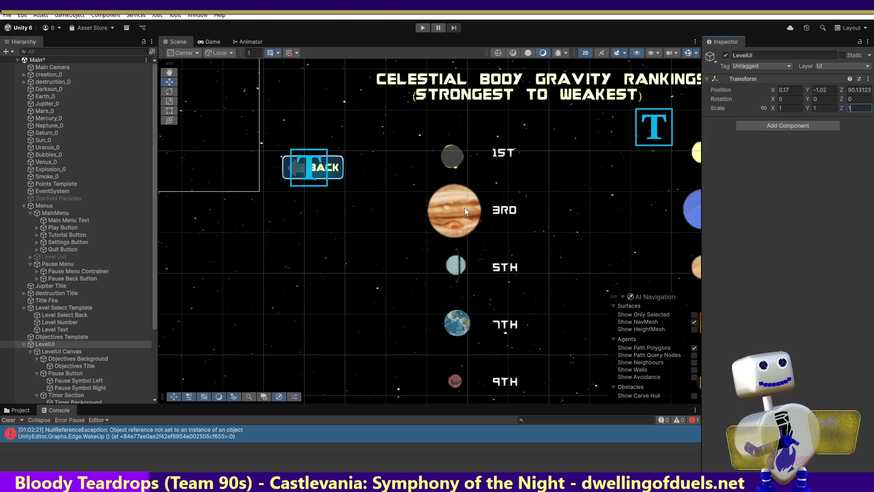
click(50, 353)
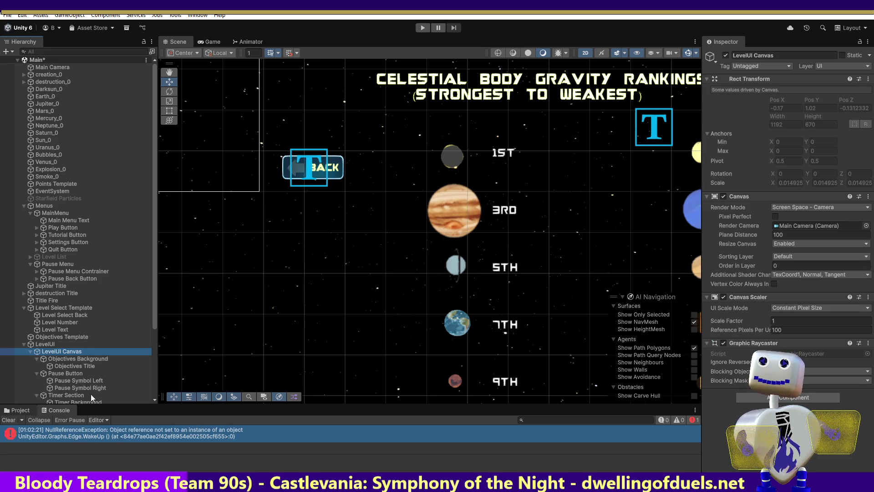
- Show the project's image assets, then inspect the Objectives Background panel's settings
click(18, 410)
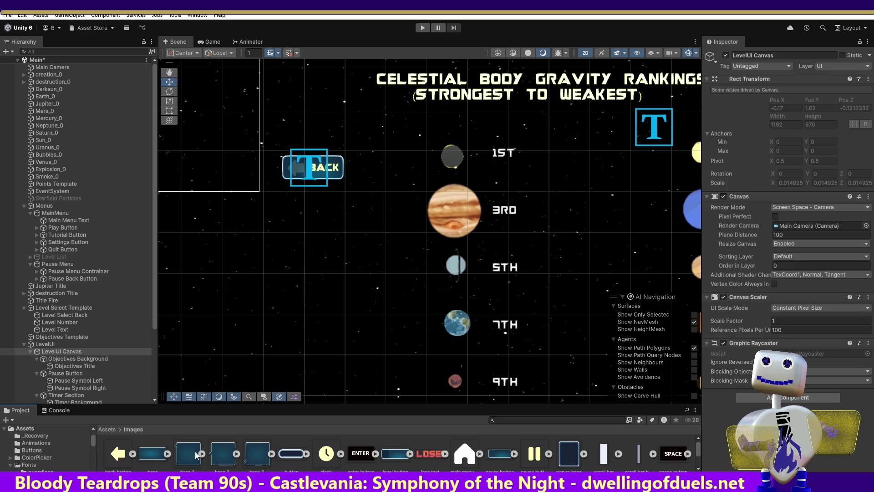
click(96, 360)
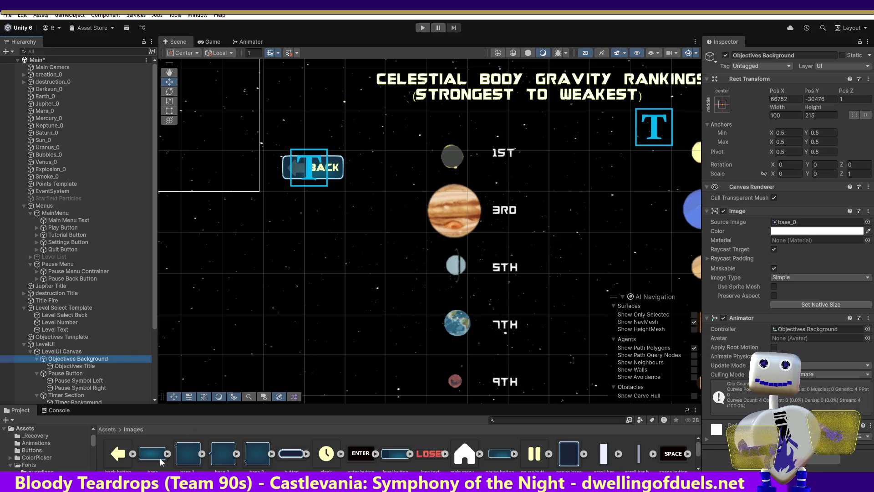
click(50, 346)
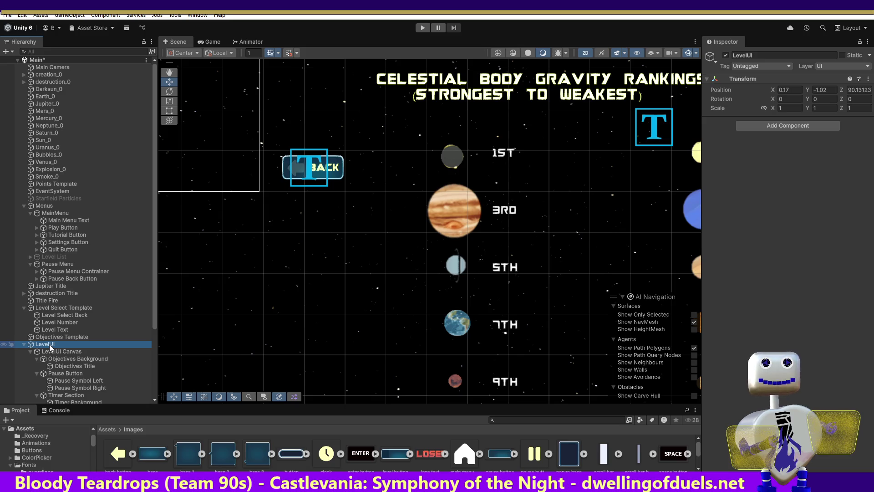
click(59, 351)
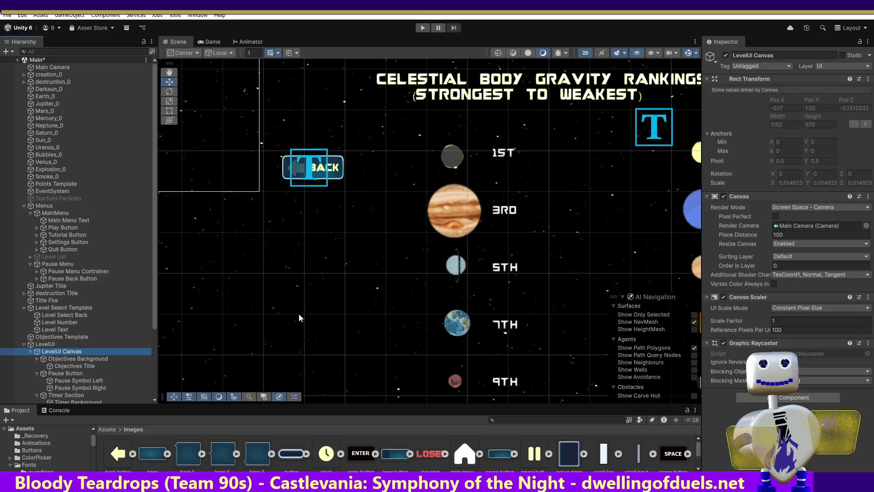
mouse_move(205, 100)
mouse_down()
mouse_move(355, 265)
mouse_move(550, 299)
mouse_move(576, 296)
mouse_up()
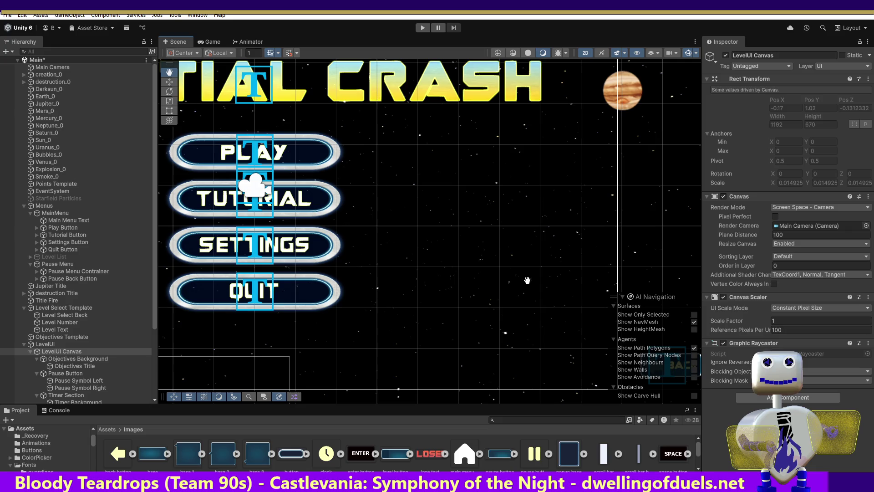
mouse_move(512, 257)
mouse_down()
mouse_move(344, 139)
mouse_move(347, 151)
mouse_up()
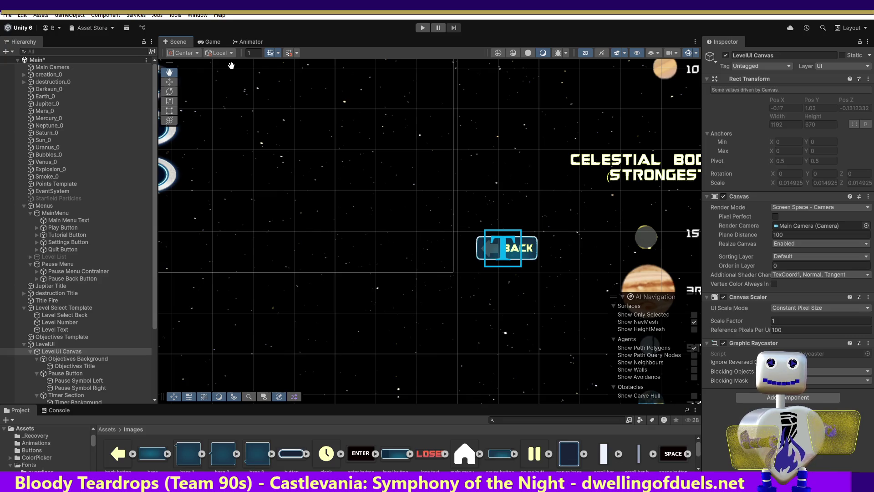
key(Up)
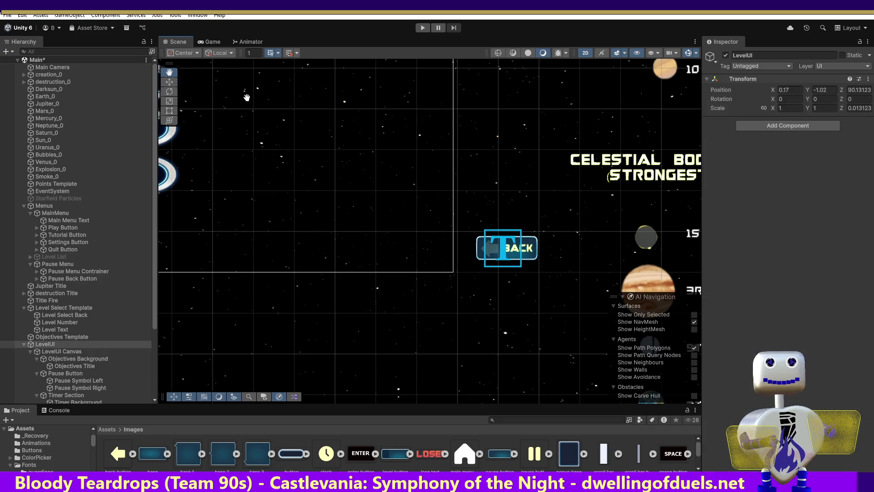
key(Down)
key(Down)
key(Down)
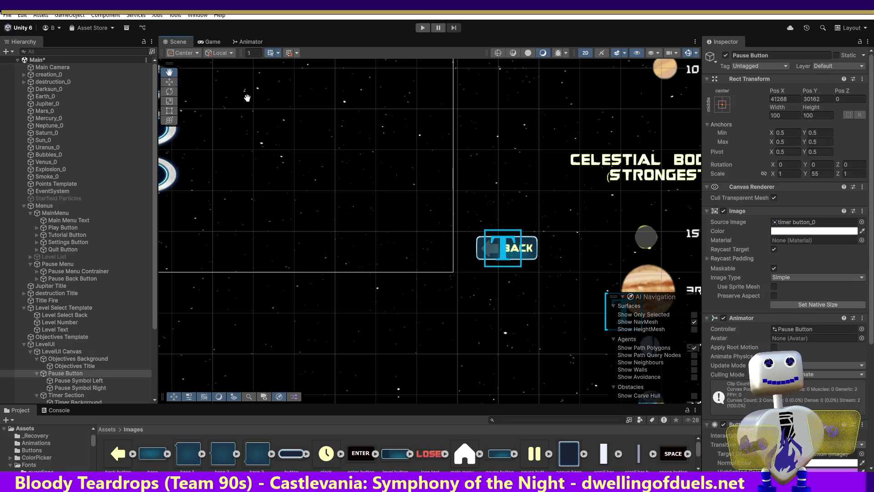
key(Up)
key(Up)
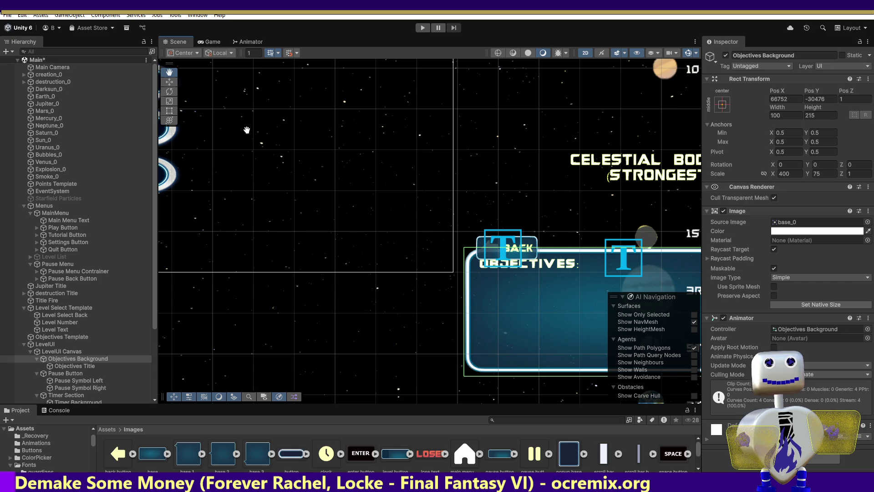
key(Up)
key(Up)
key(Down)
key(Down)
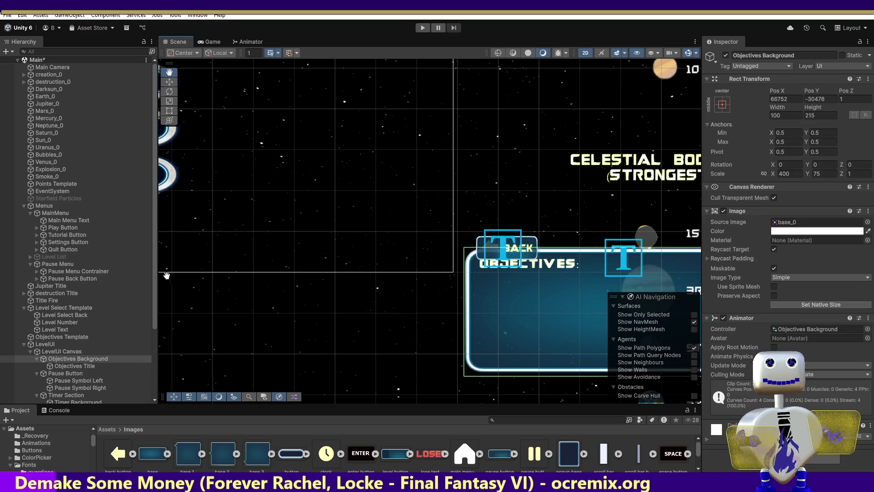
- Drag the base sprite from Assets/Images into the Scene and reframe the view around it
mouse_move(156, 459)
mouse_down()
mouse_move(298, 292)
mouse_move(337, 272)
mouse_up()
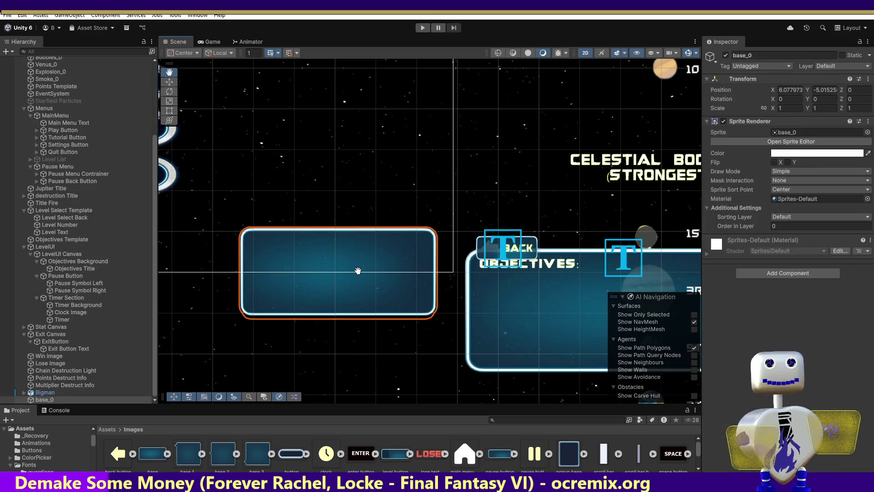
mouse_move(343, 269)
mouse_down()
mouse_move(446, 289)
mouse_move(317, 269)
mouse_up()
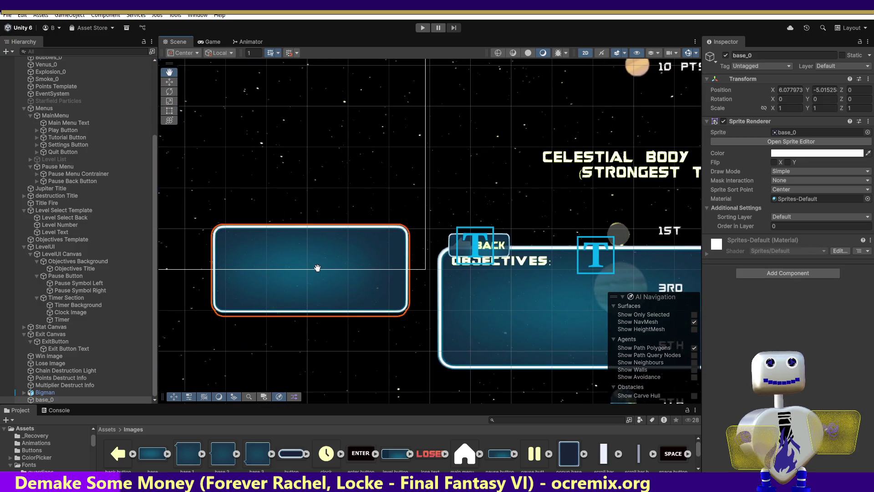
click(169, 82)
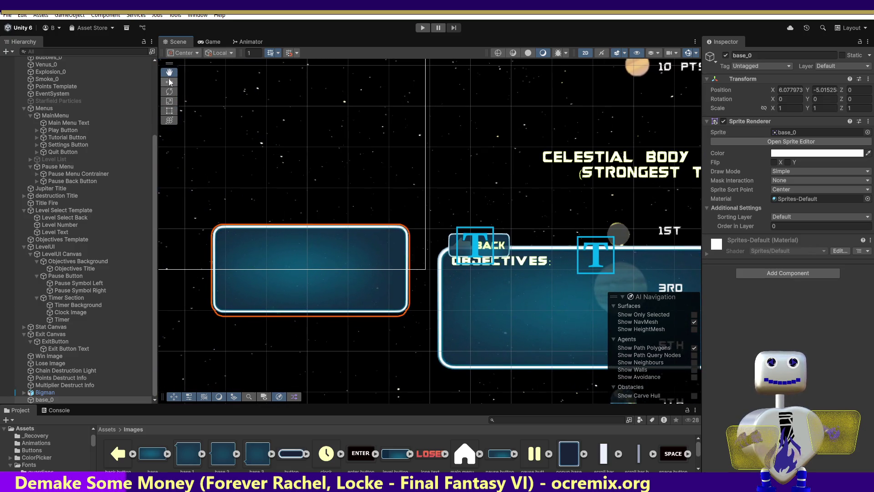
click(261, 246)
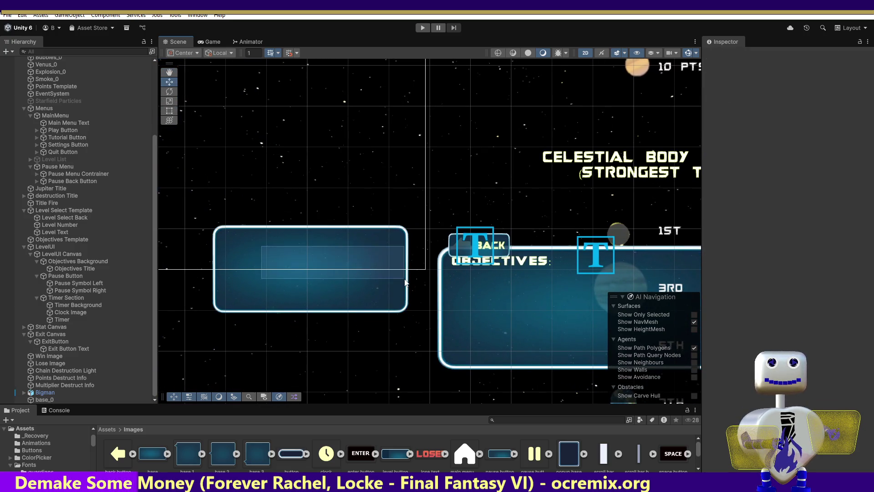
- Move the base_0 sprite onto the Objectives panel, at position 11.64, -5.55, 0
click(223, 299)
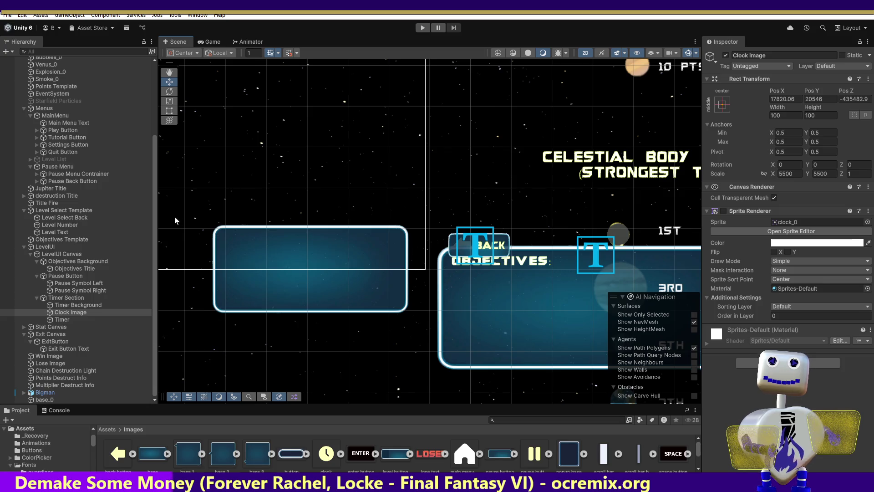
mouse_move(154, 162)
mouse_down()
mouse_move(154, 79)
mouse_move(174, 300)
mouse_up()
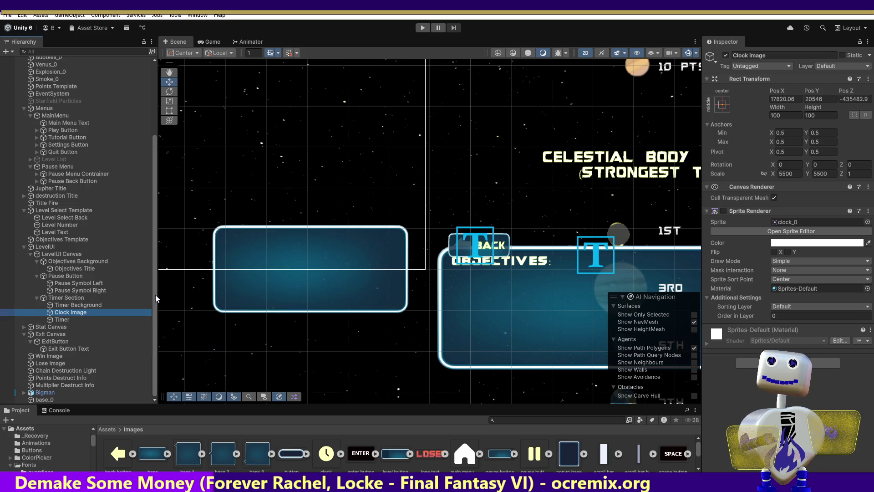
click(57, 400)
drag(313, 266, 542, 287)
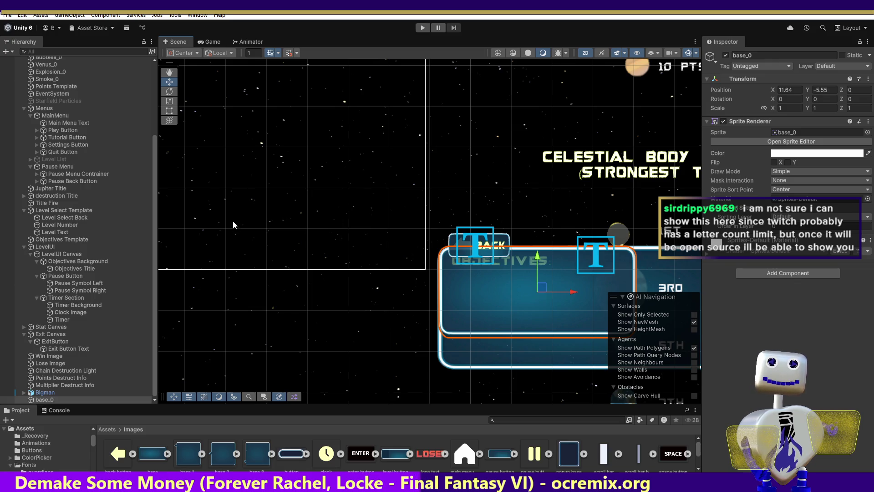
click(169, 101)
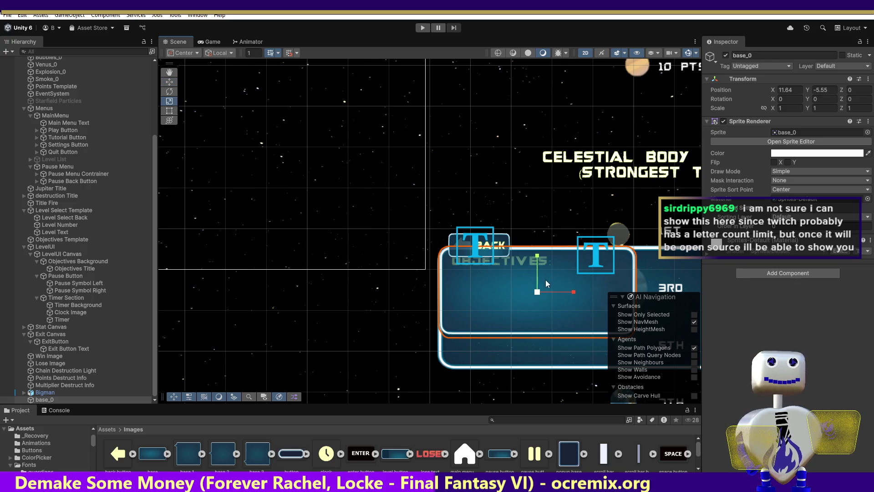
- Enlarge base_0 uniformly and nudge it right and down
drag(538, 291, 550, 289)
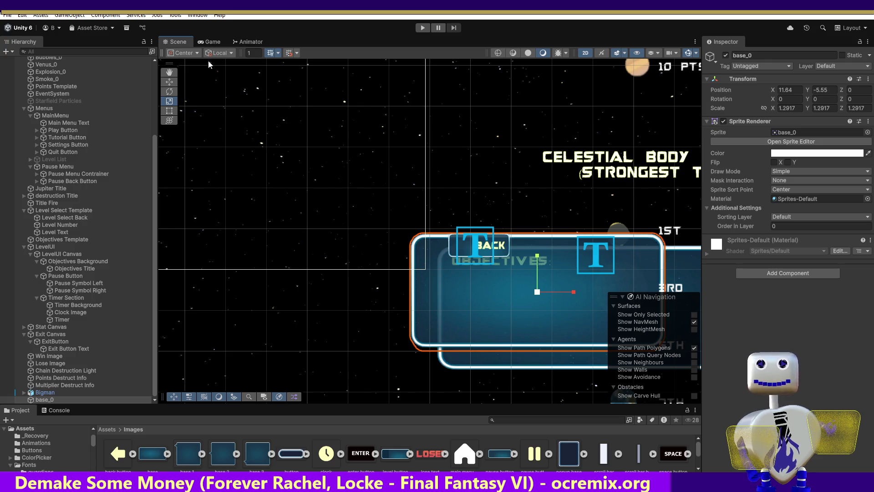
click(169, 81)
drag(539, 294, 572, 305)
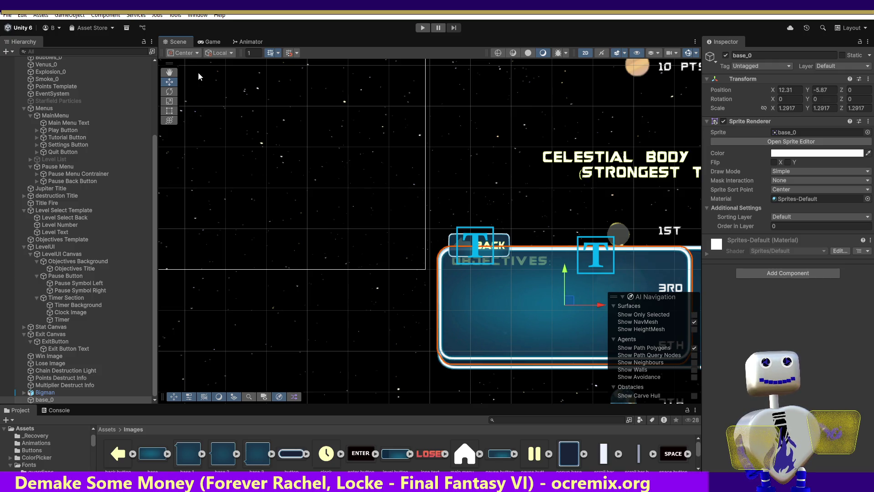
- Scale base_0 to 1.462979 and place it at 12.72, -6.03, 0 over the rankings
click(170, 72)
drag(356, 174, 193, 155)
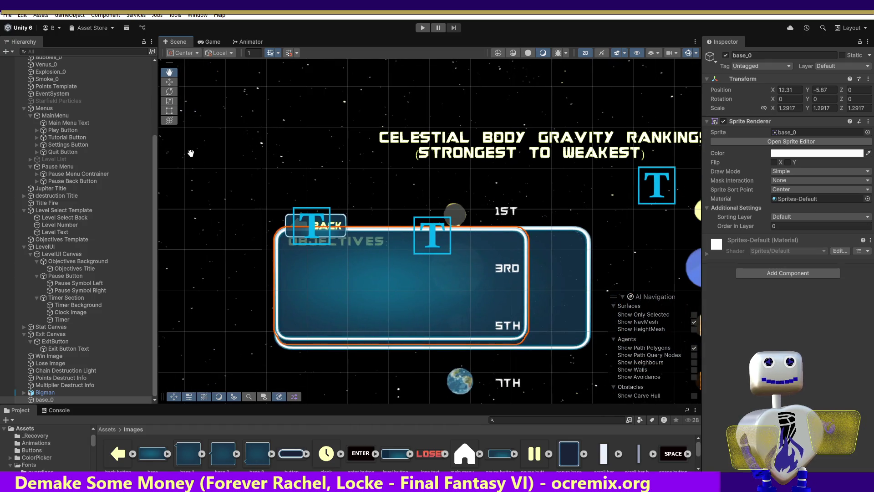
click(173, 104)
drag(400, 285, 407, 288)
click(168, 82)
drag(407, 283, 424, 290)
drag(426, 293, 424, 292)
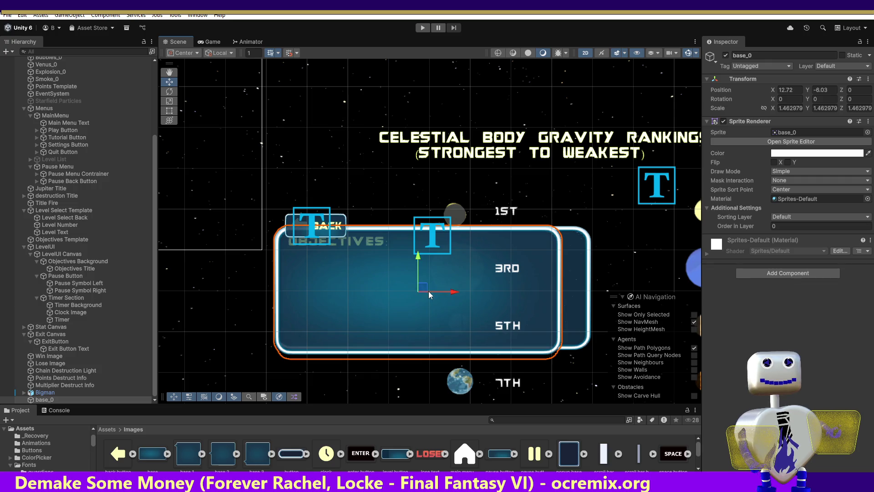
- Try a Y scale of 1.6 on base_0, then undo it
click(830, 107)
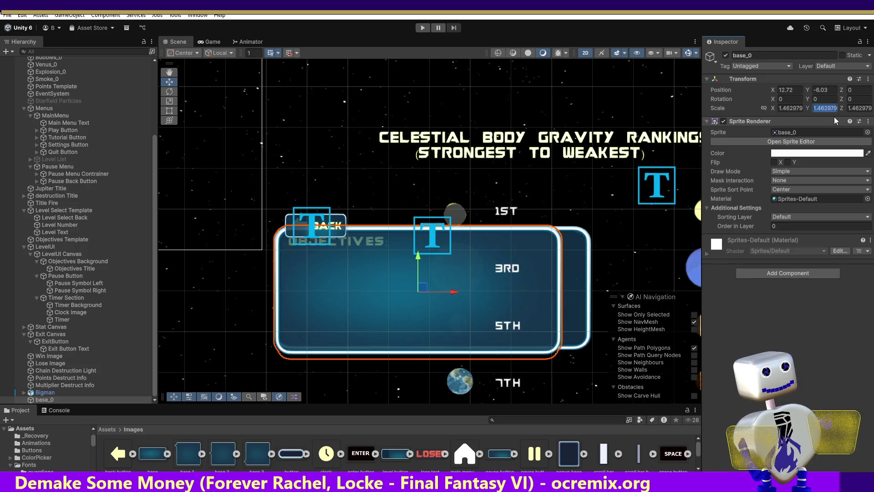
text(1)
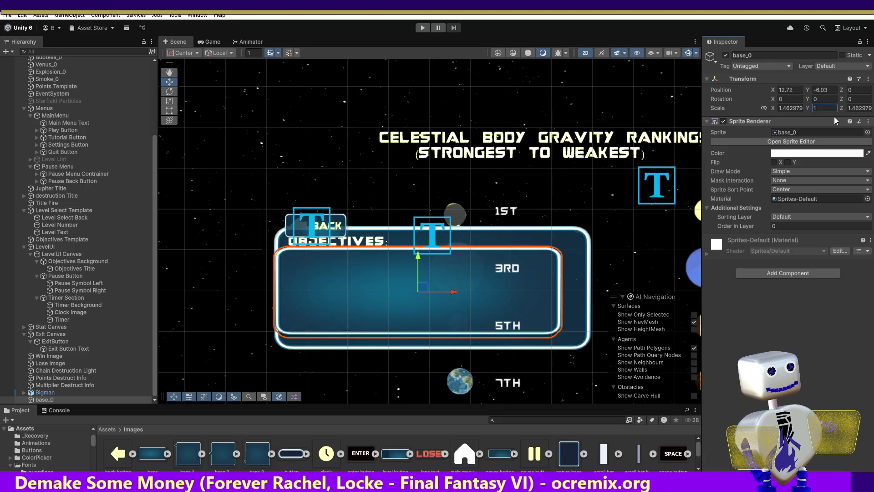
text(.6)
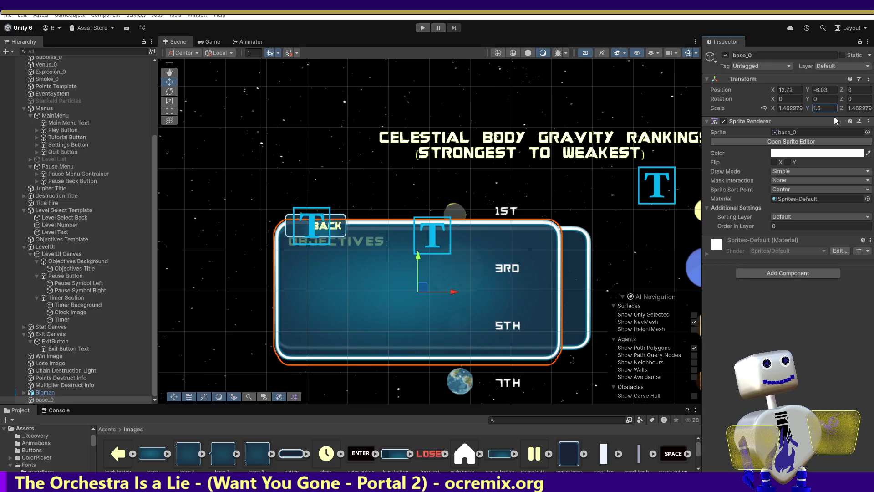
click(585, 164)
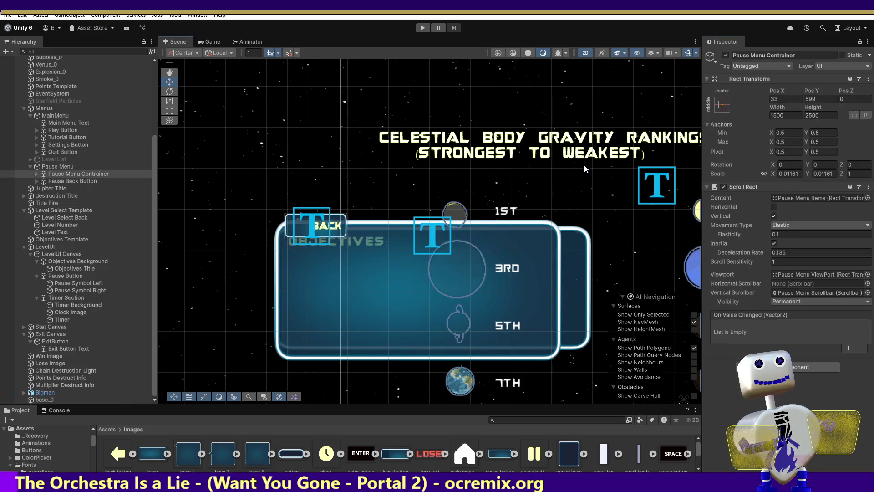
click(575, 171)
key(ctrl+z)
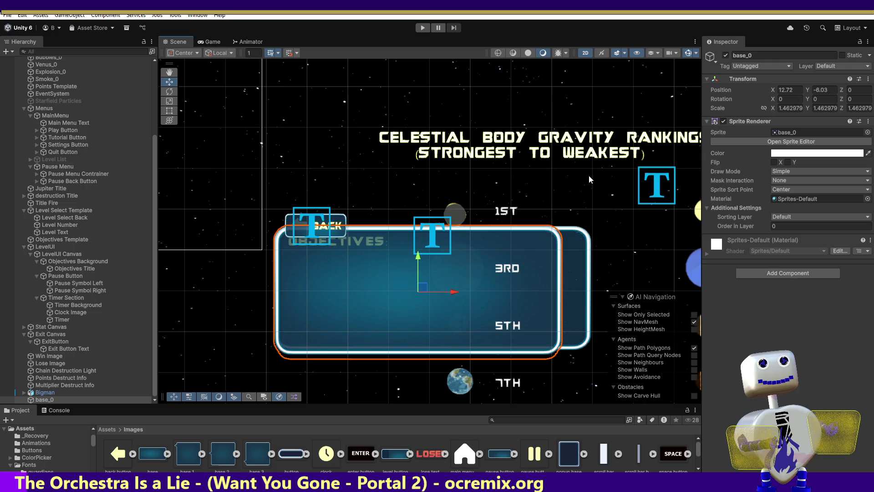
- Set base_0's Y scale to 1.4, leaving X and Z at 1.462979
click(837, 109)
drag(836, 108, 818, 108)
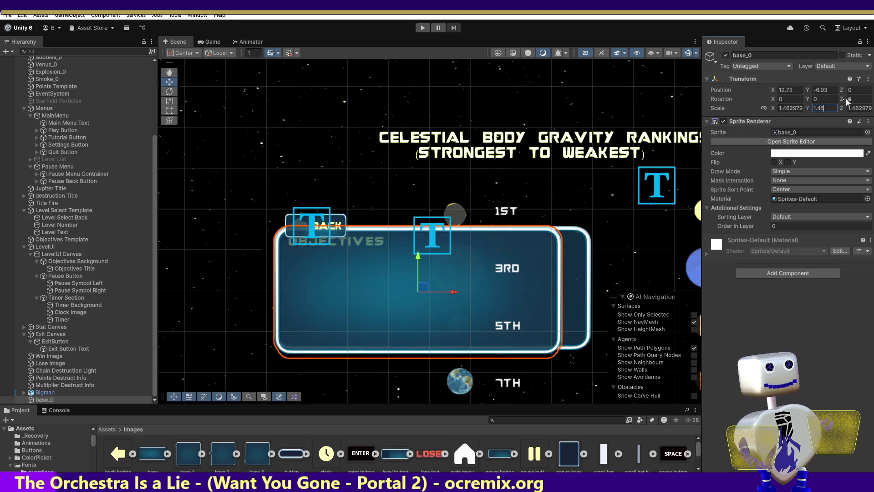
text(.45)
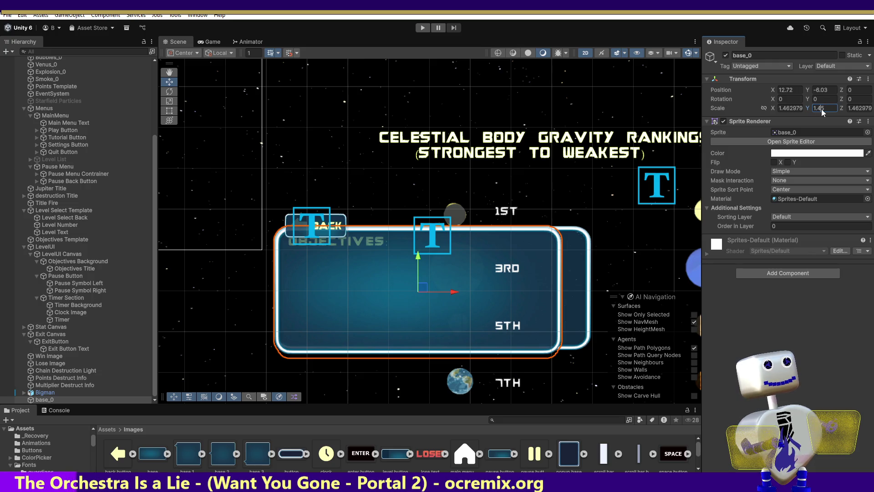
key(BackSpace)
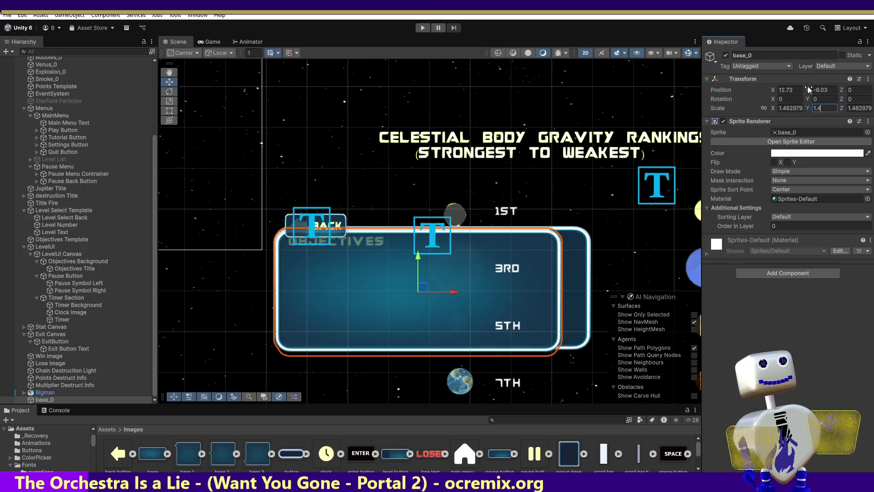